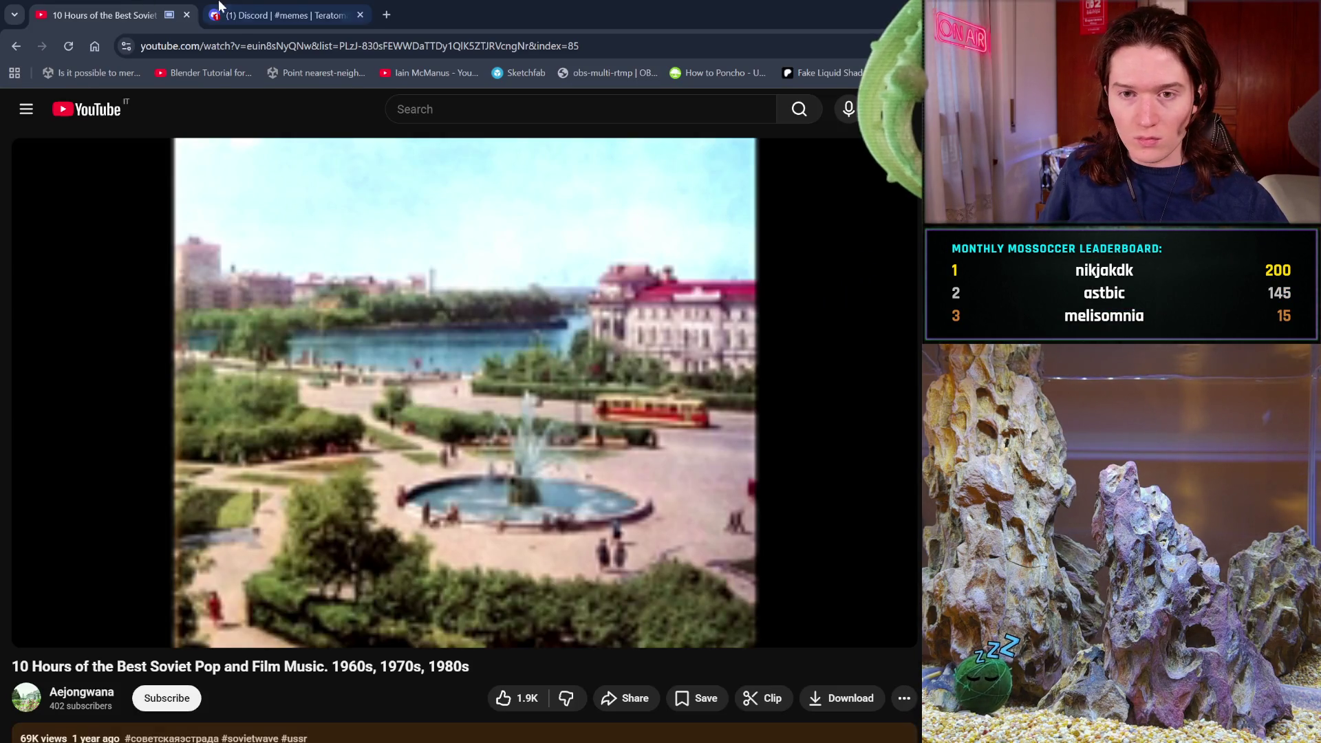
- Flip between the Discord #memes tab and the Soviet music video tab
left_click(224, 8)
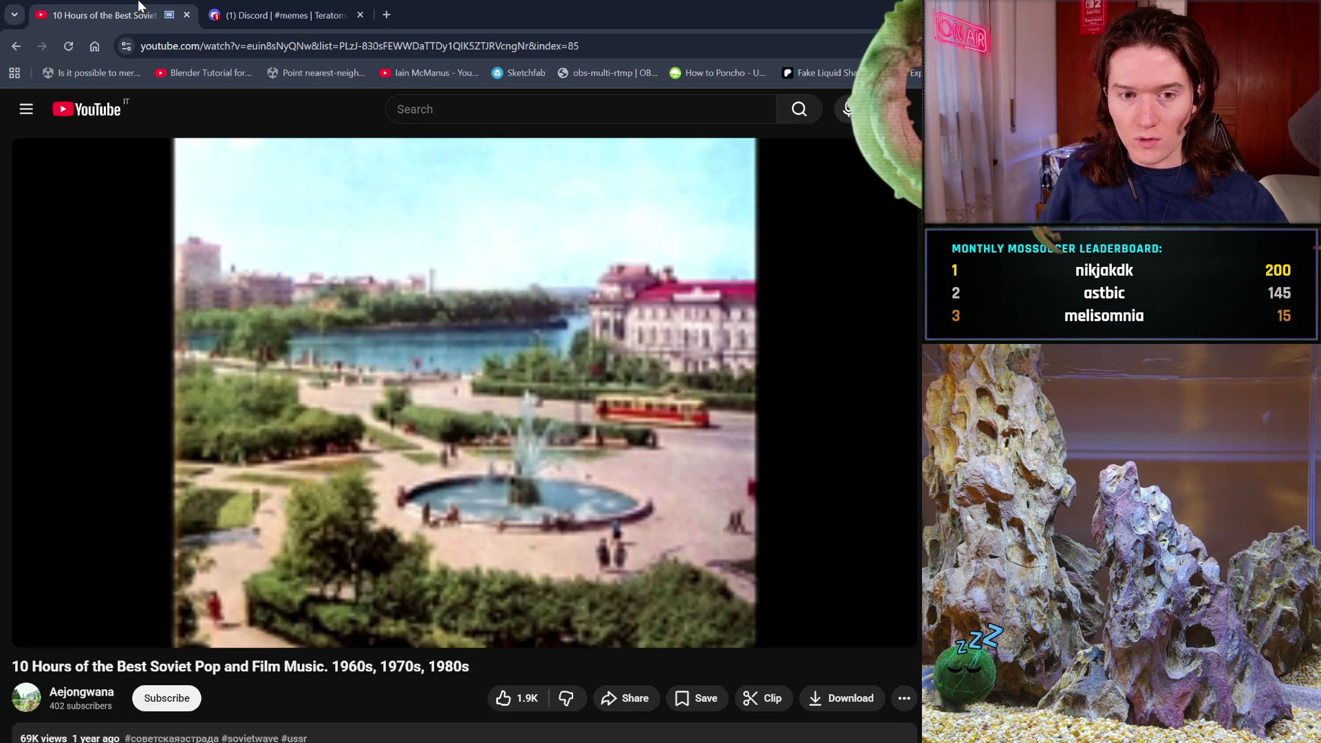
left_click(110, 14)
- Return to the Discord #memes tab with the Lobby voice call and Raspberry Pi stream
left_click(309, 9)
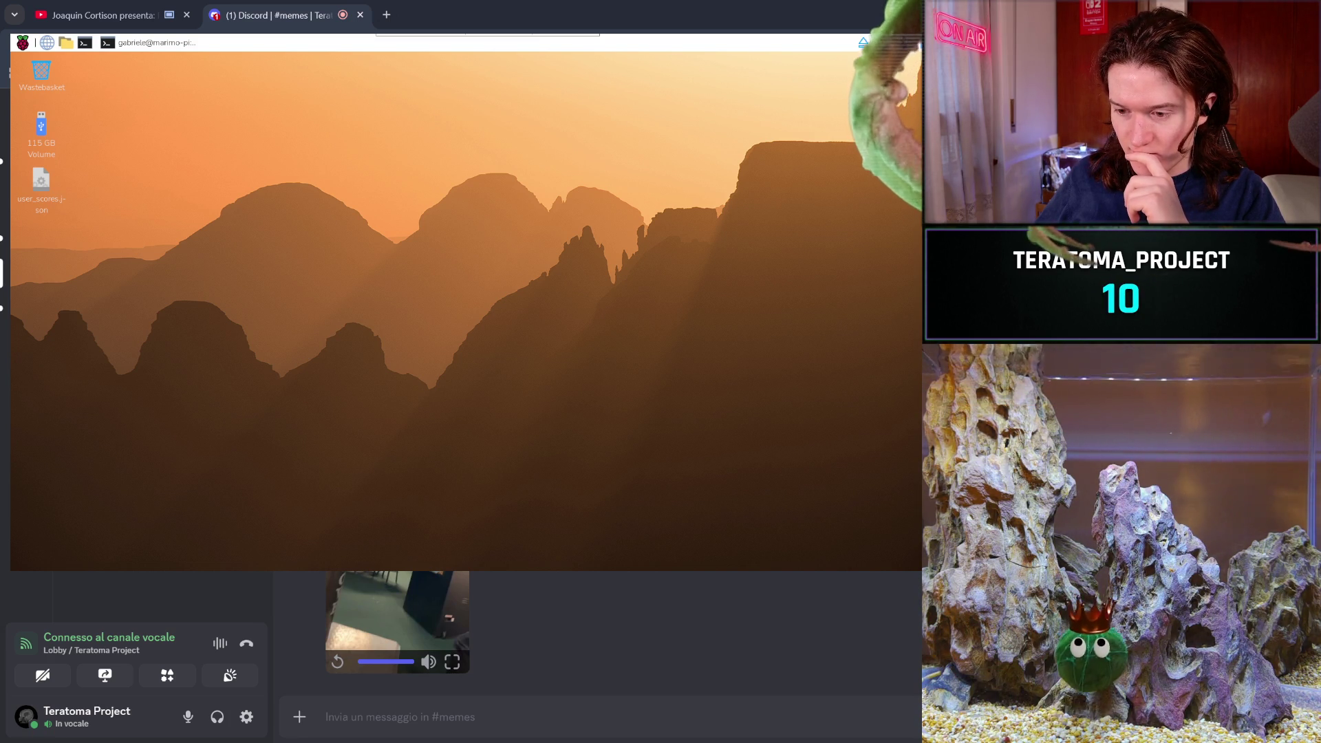
- Open twitch_pump > Skins in the home folder and scroll through its 17 PNG images
left_click(65, 42)
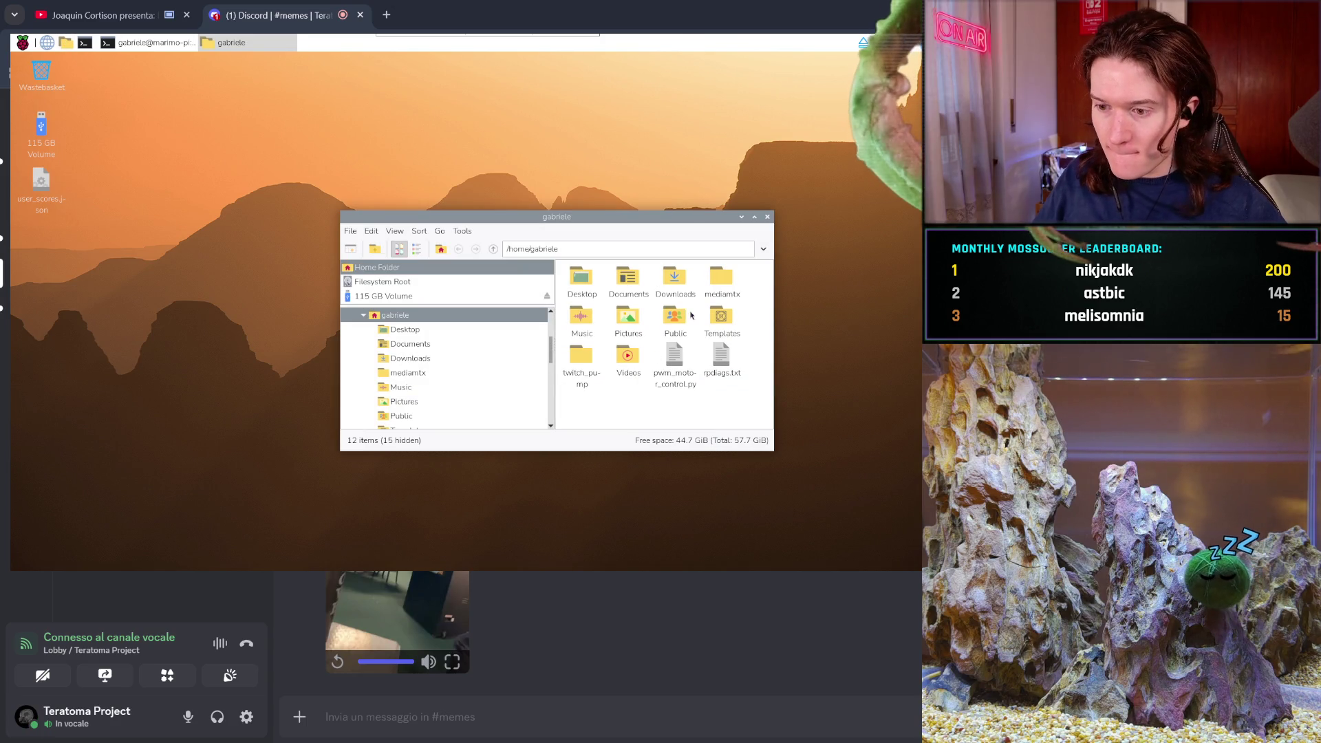
double_click(581, 355)
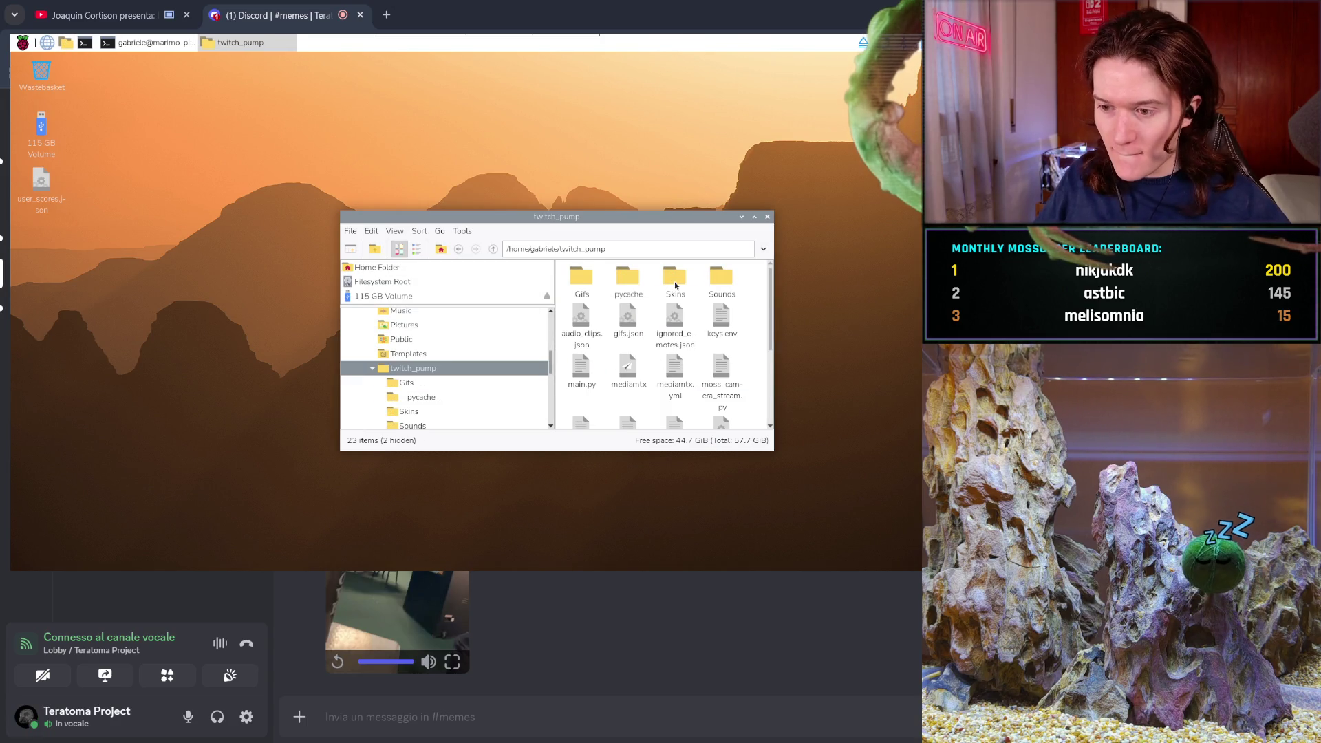
double_click(674, 280)
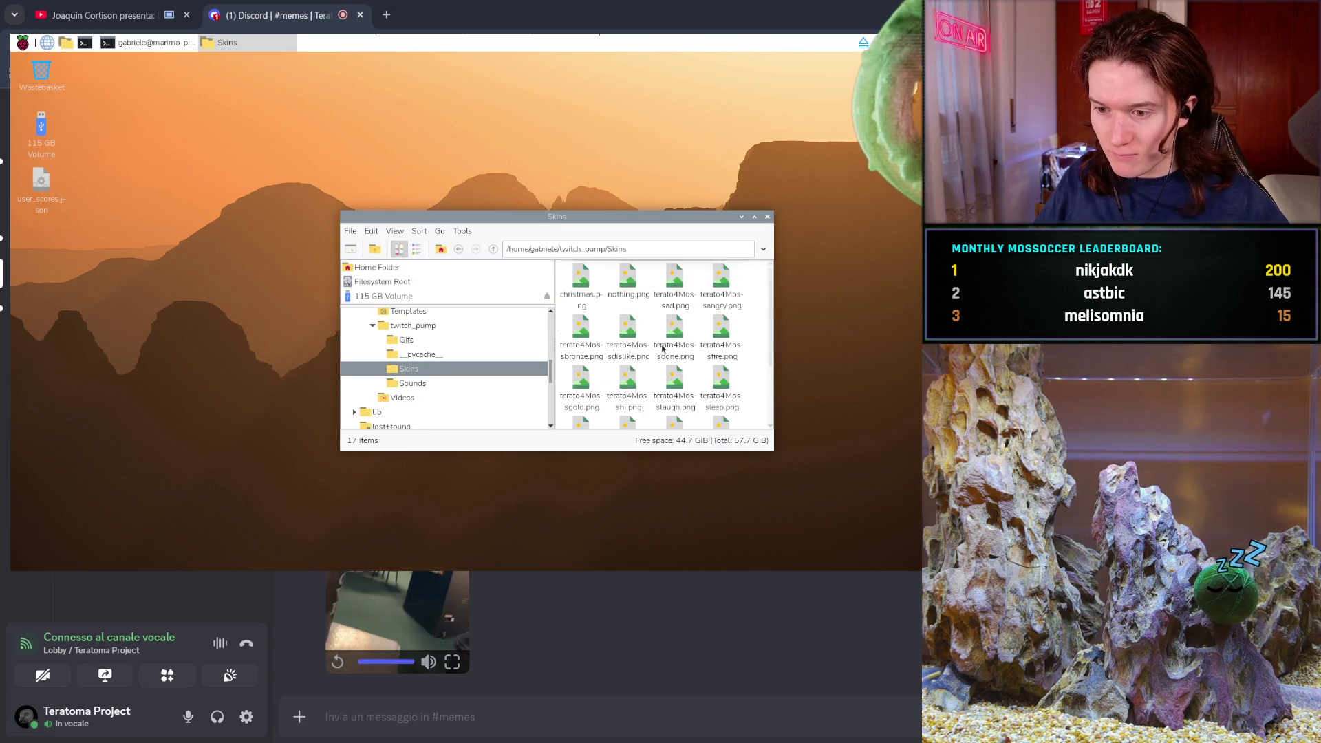
scroll(662, 348, "down", 3)
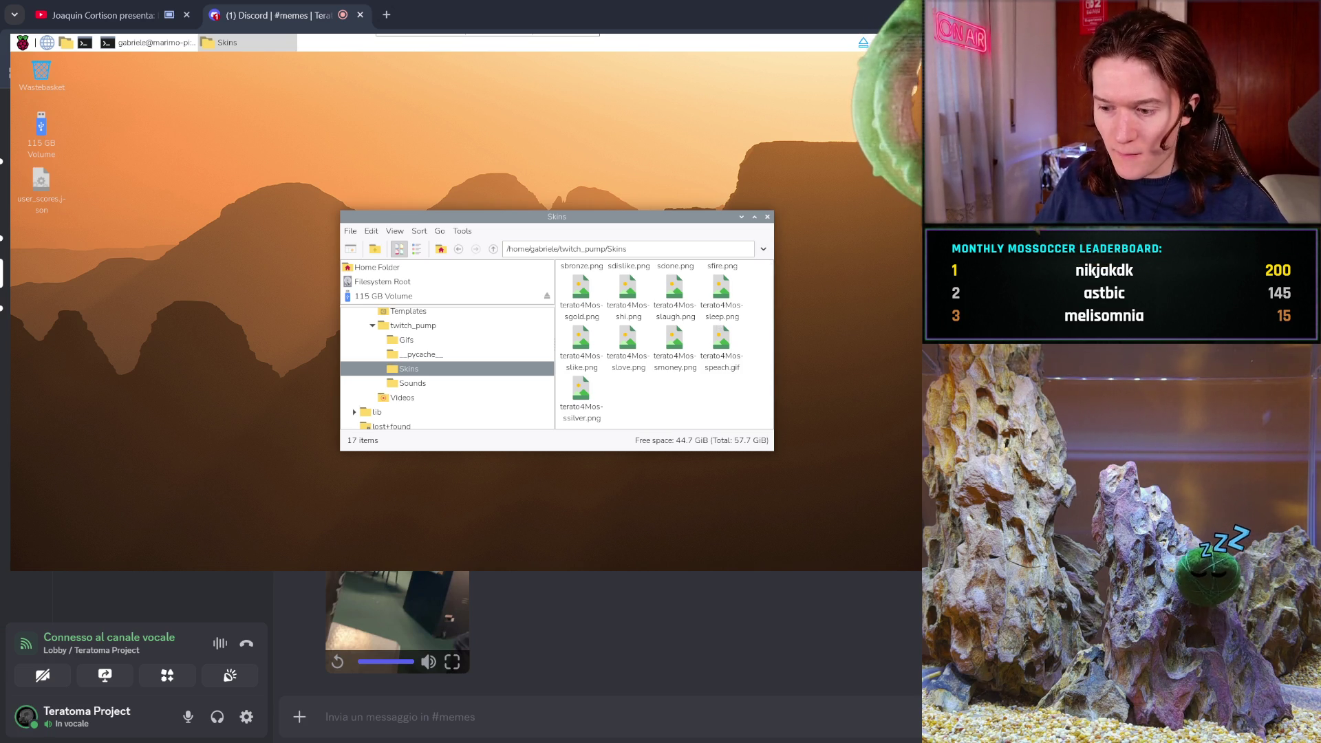
- Browse the skins in Image Viewer to terato4Mossad.png, then switch Blender to the Modeling workspace
double_click(601, 415)
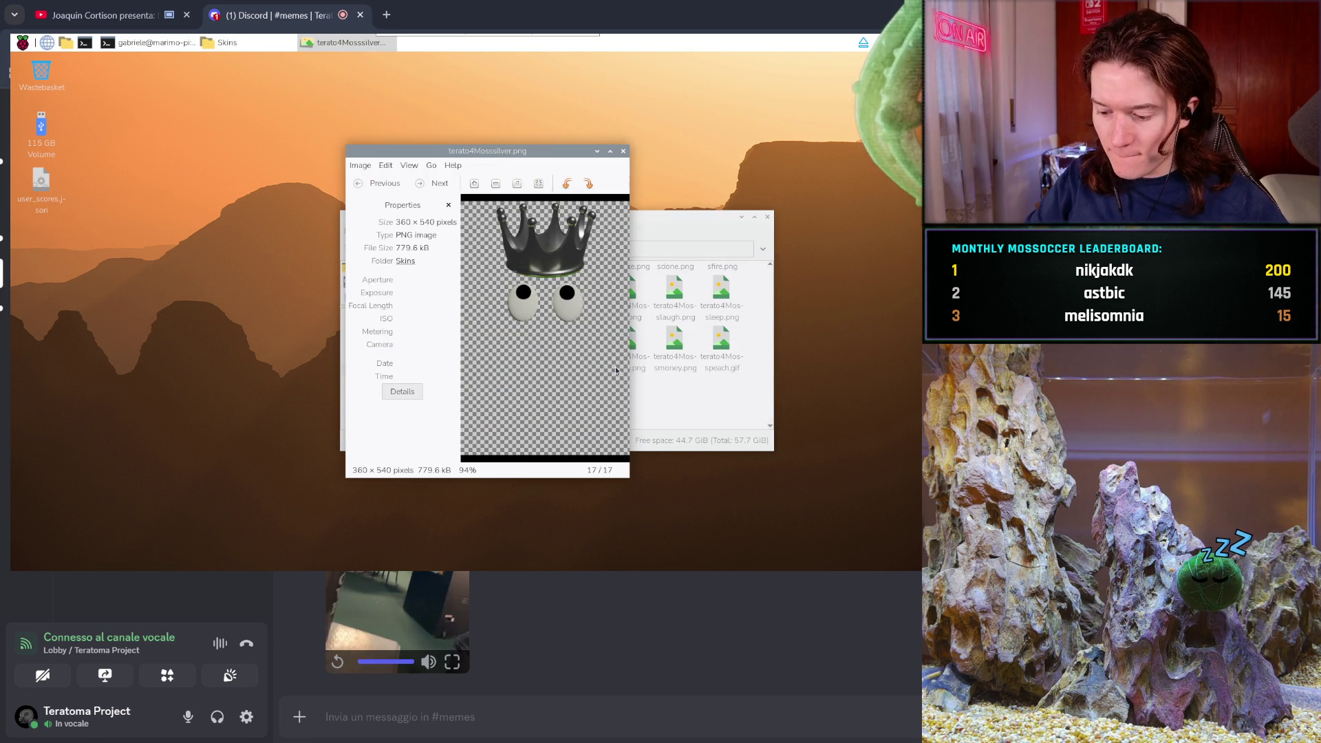
scroll(616, 370, "up", 1)
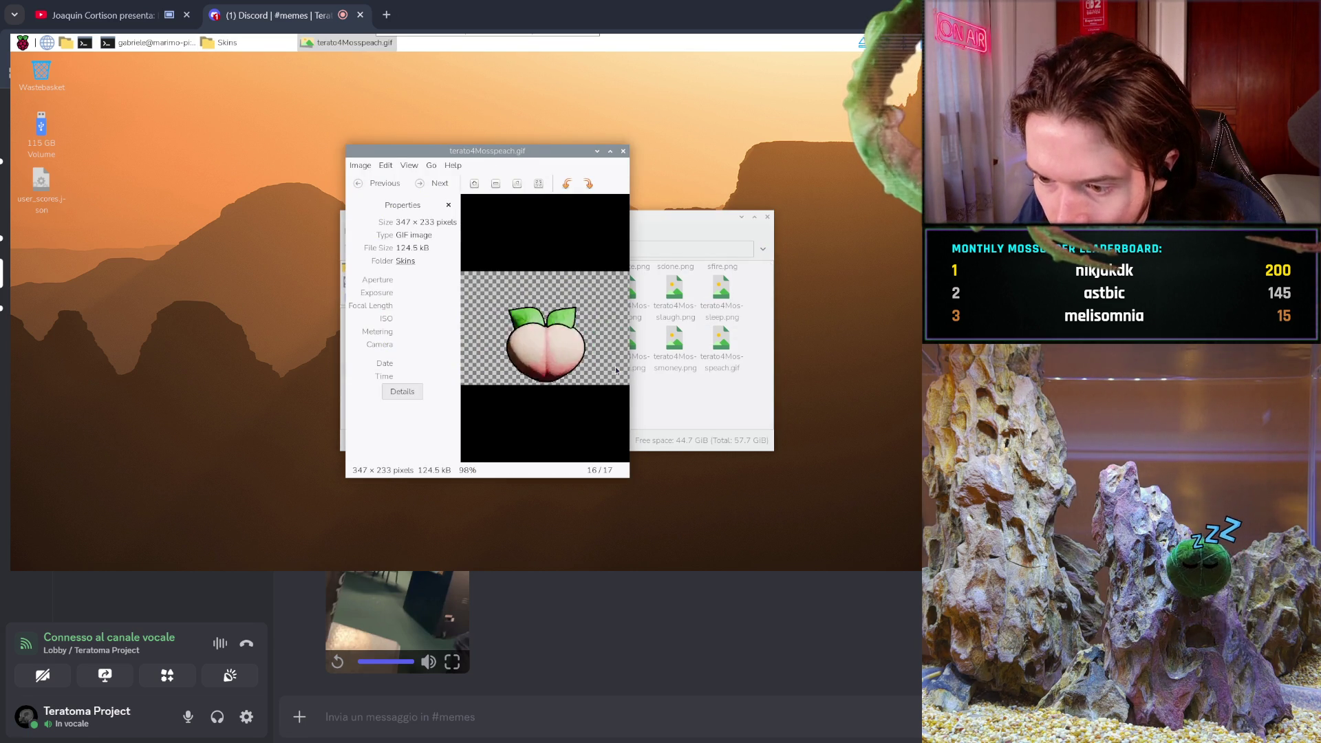
scroll(616, 370, "up", 1)
scroll(616, 370, "up", 1)
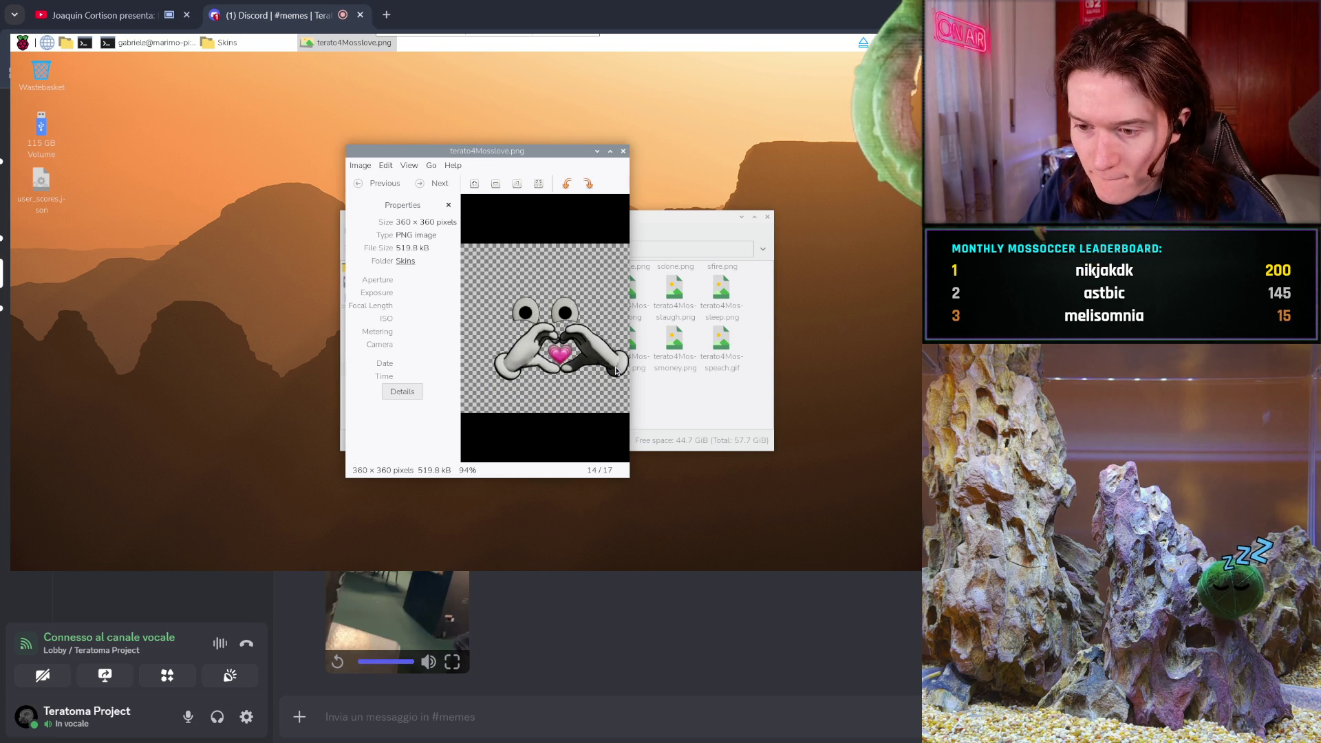
scroll(616, 370, "up", 1)
scroll(616, 370, "up", 1)
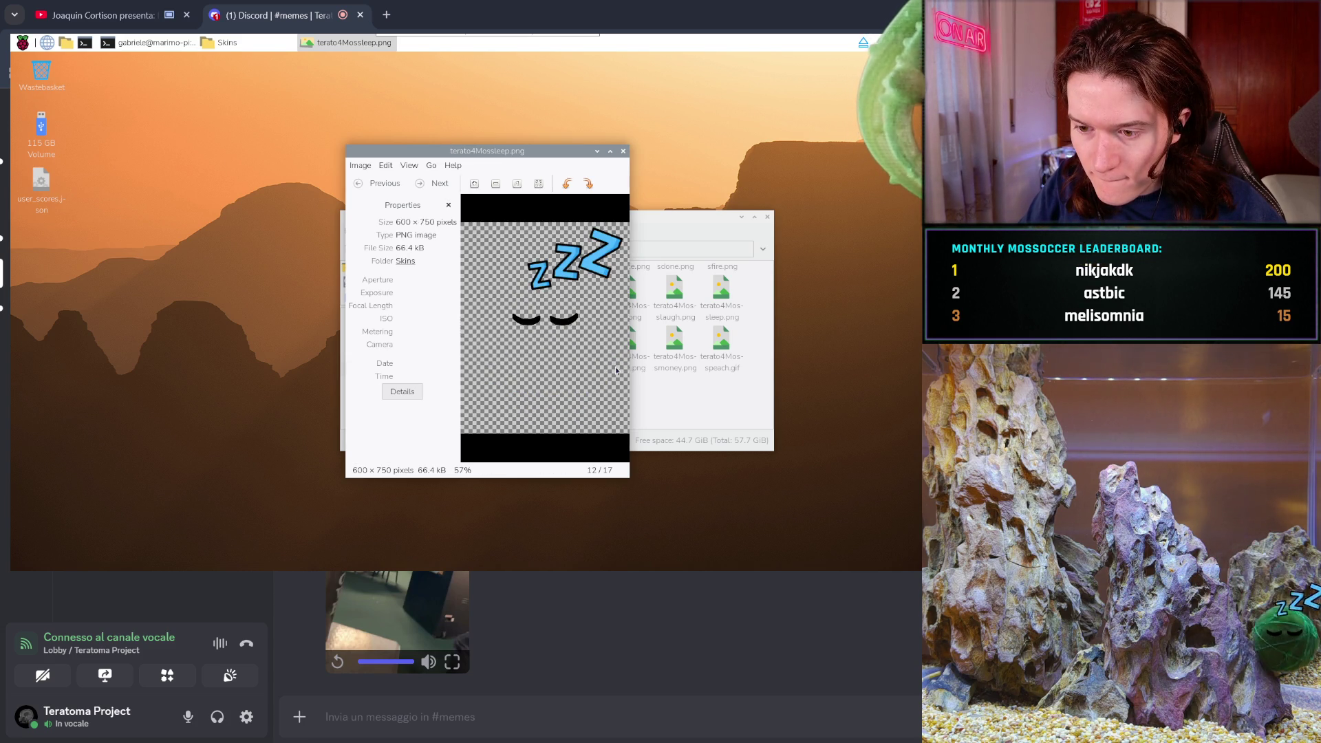
scroll(616, 370, "up", 1)
scroll(616, 370, "up", 1)
scroll(616, 370, "up", 1)
scroll(616, 370, "up", 1)
scroll(616, 370, "down", 2)
scroll(616, 370, "up", 3)
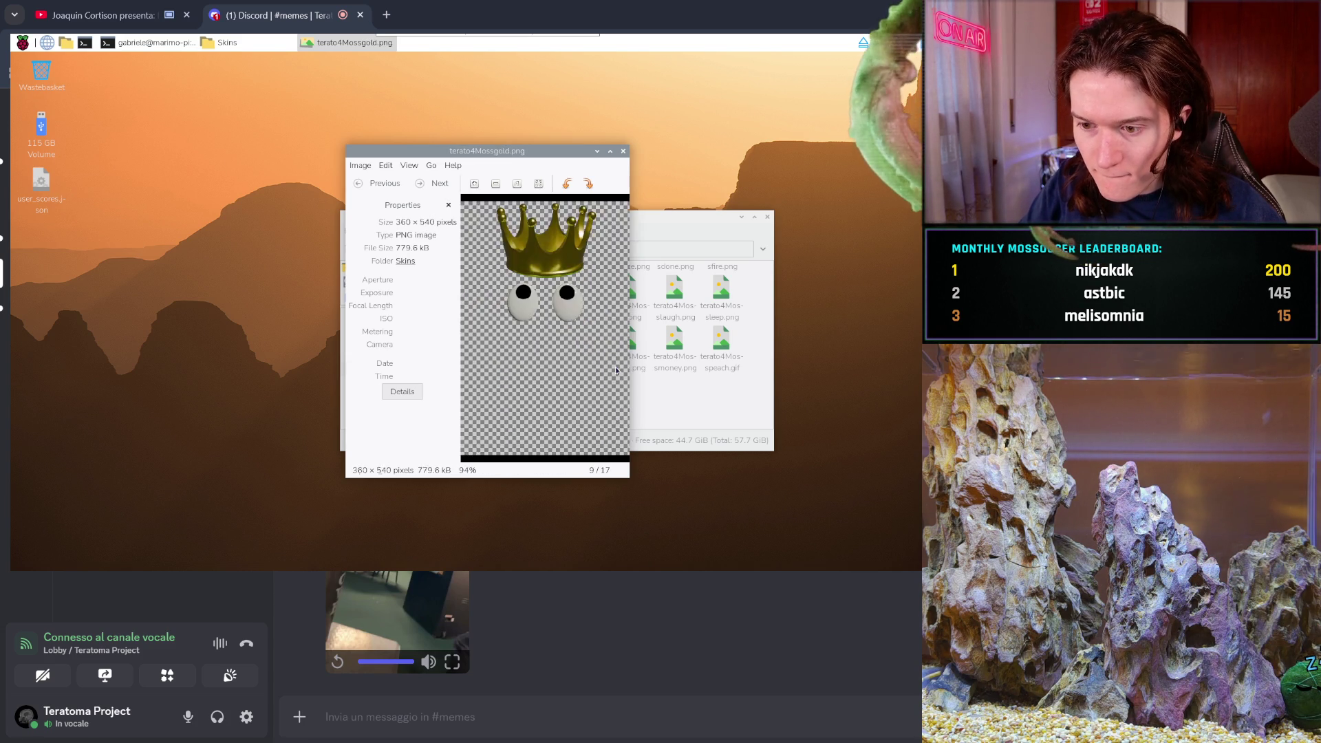
scroll(616, 370, "up", 1)
scroll(616, 370, "up", 4)
scroll(616, 371, "down", 2)
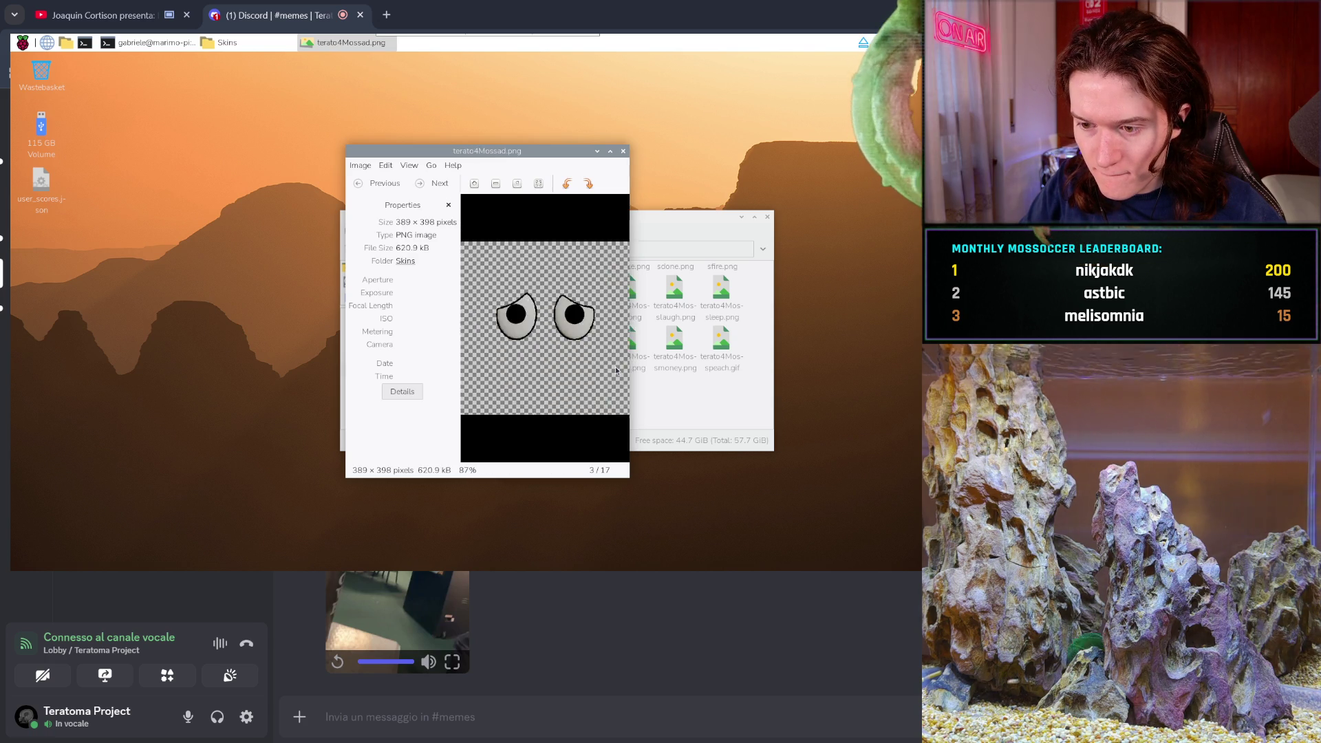
scroll(616, 370, "up", 1)
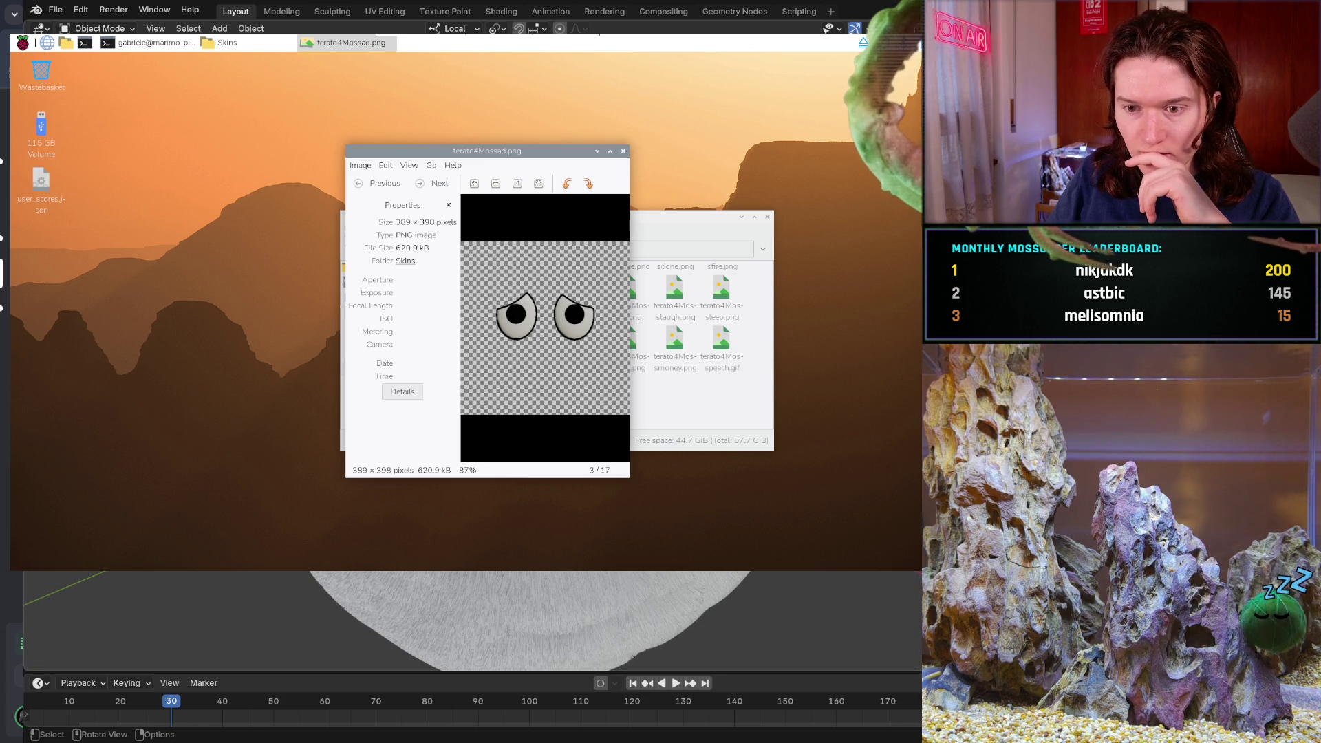
middle_click_drag(523, 619, 482, 605)
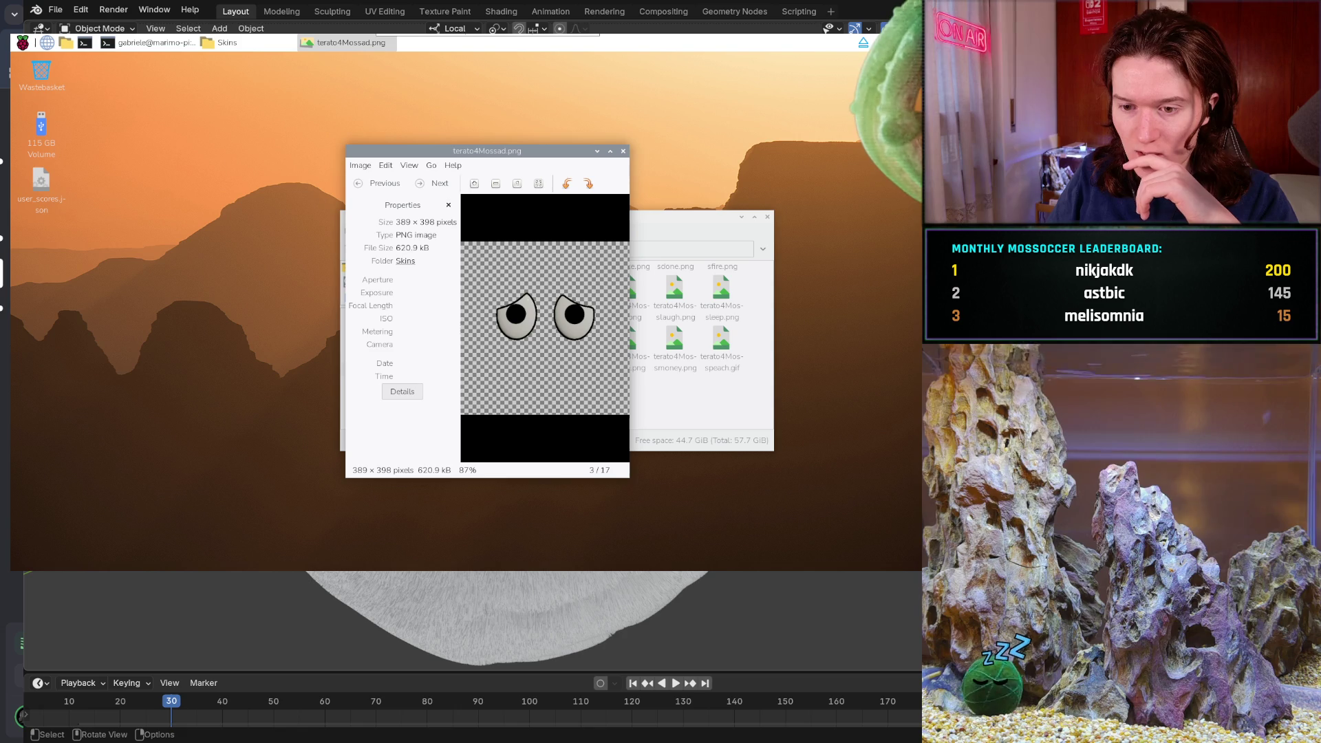
left_click(289, 13)
left_click(330, 12)
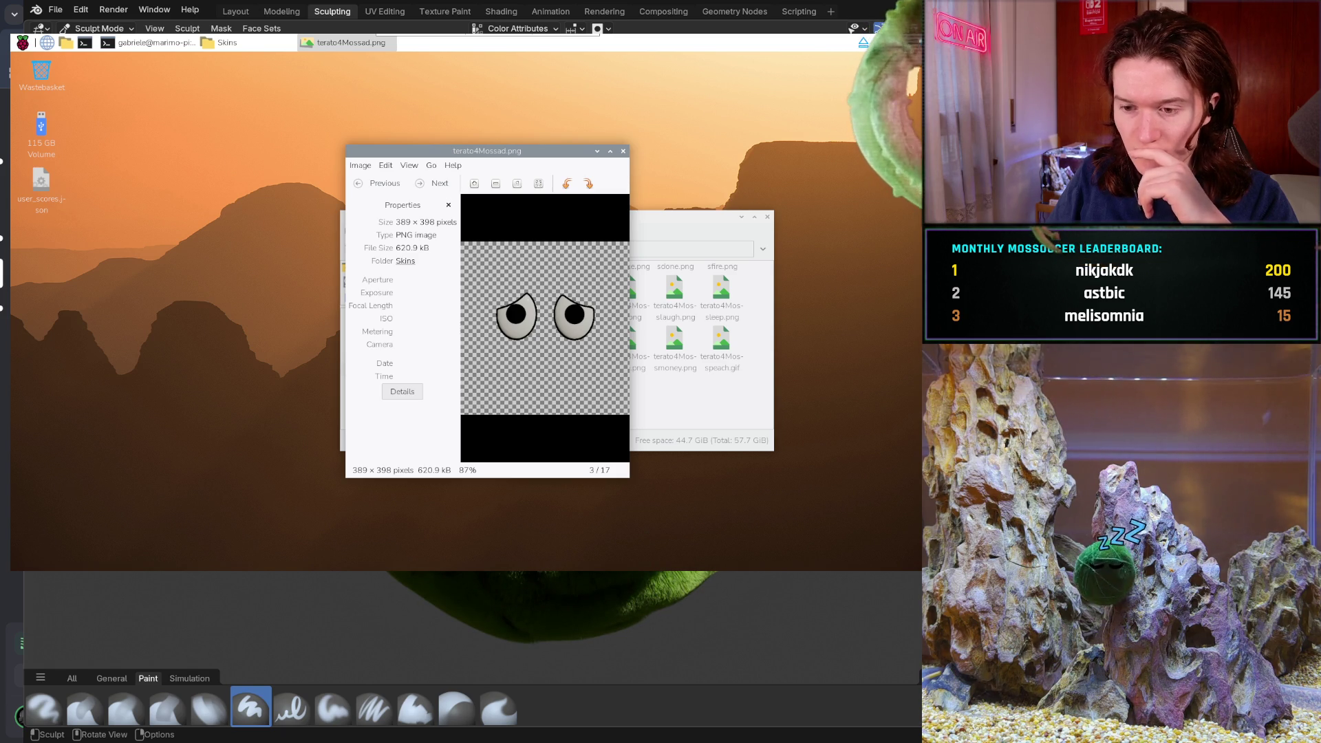
left_click(248, 13)
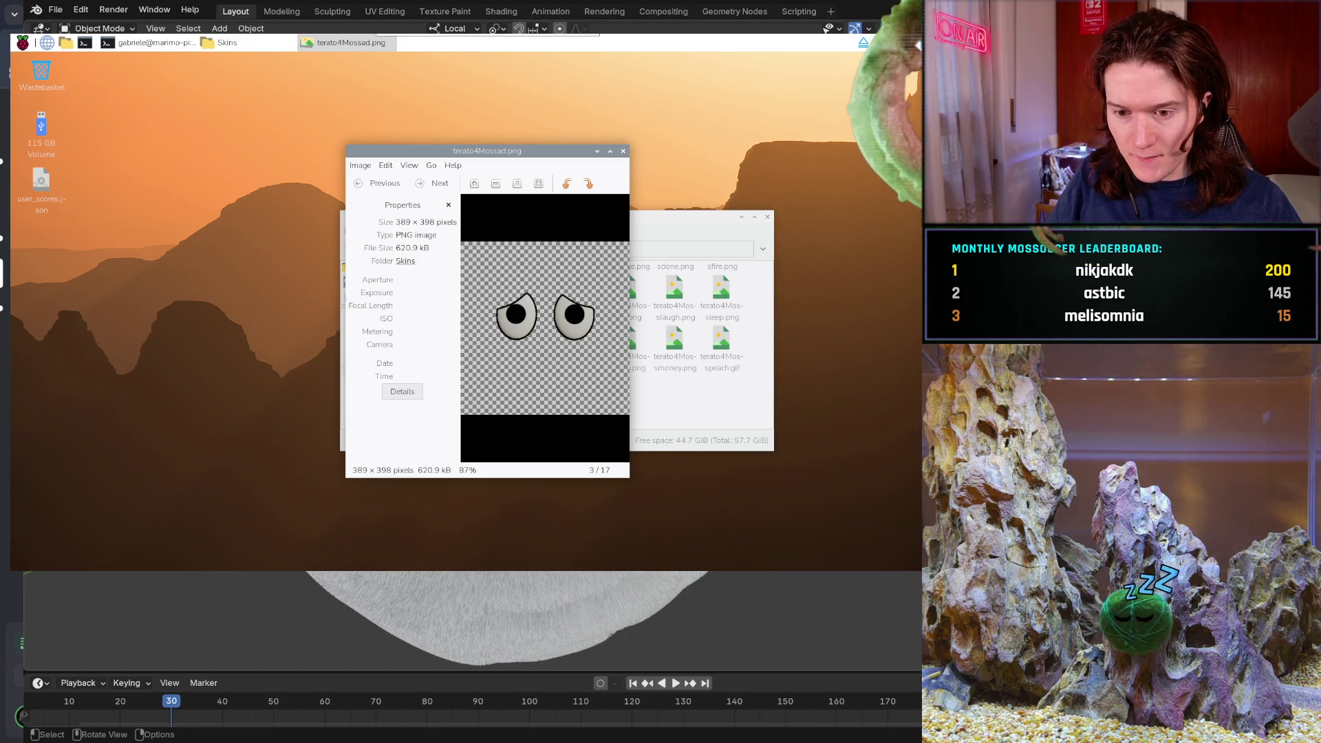
key("ctrl")
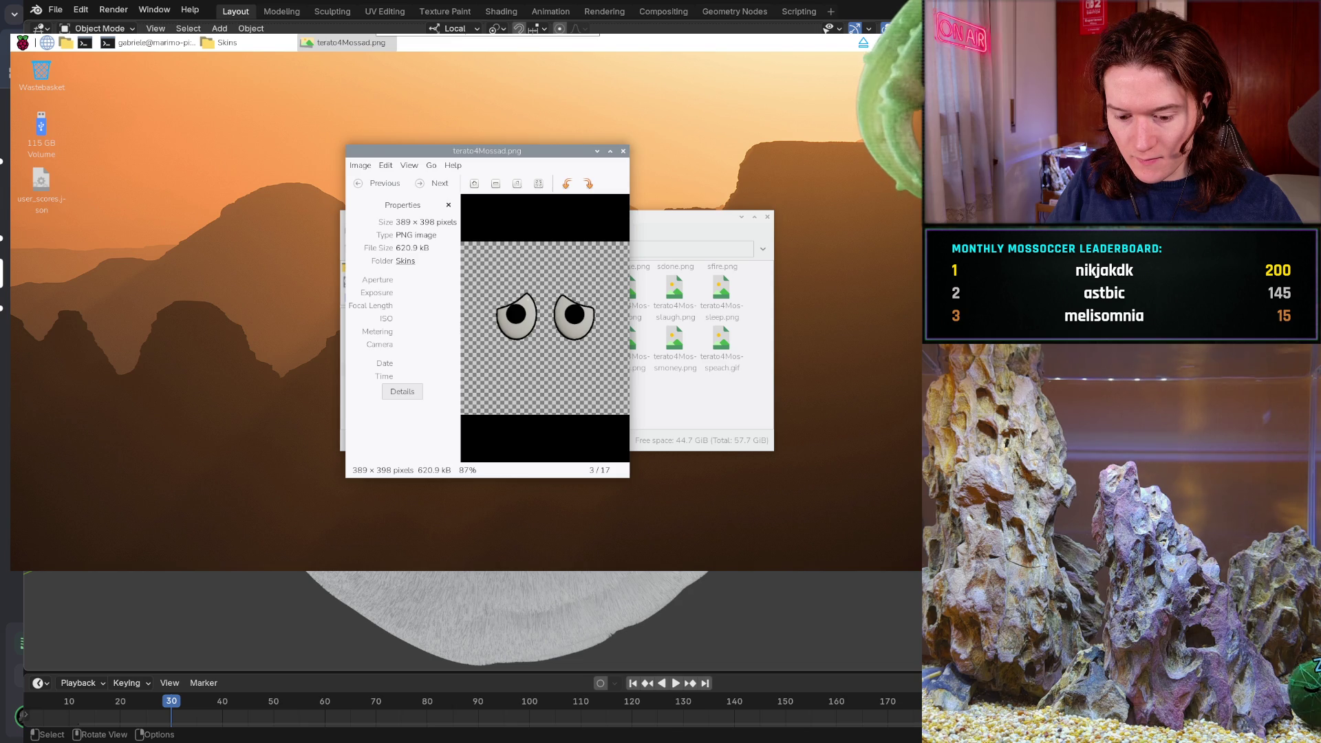
- Nudge the object near the eyeballs, including an X-axis constrained move
key("g")
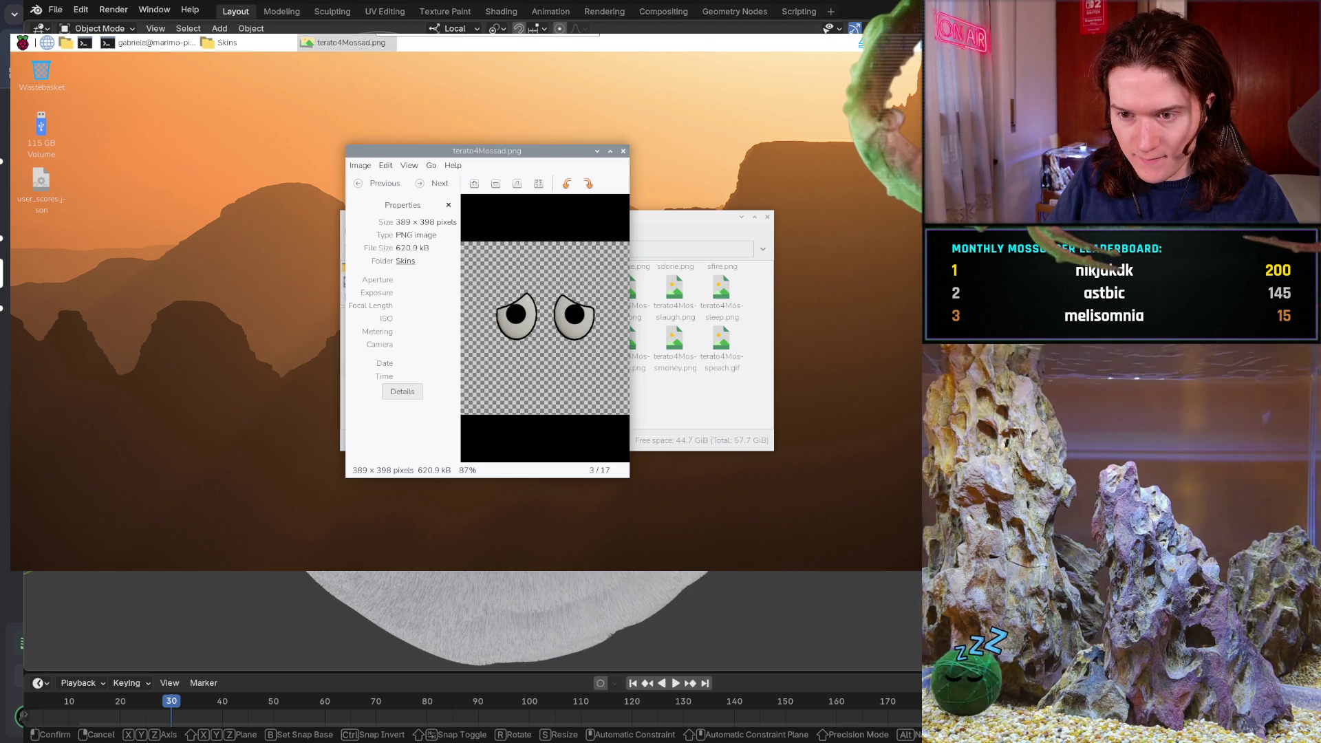
key("Return")
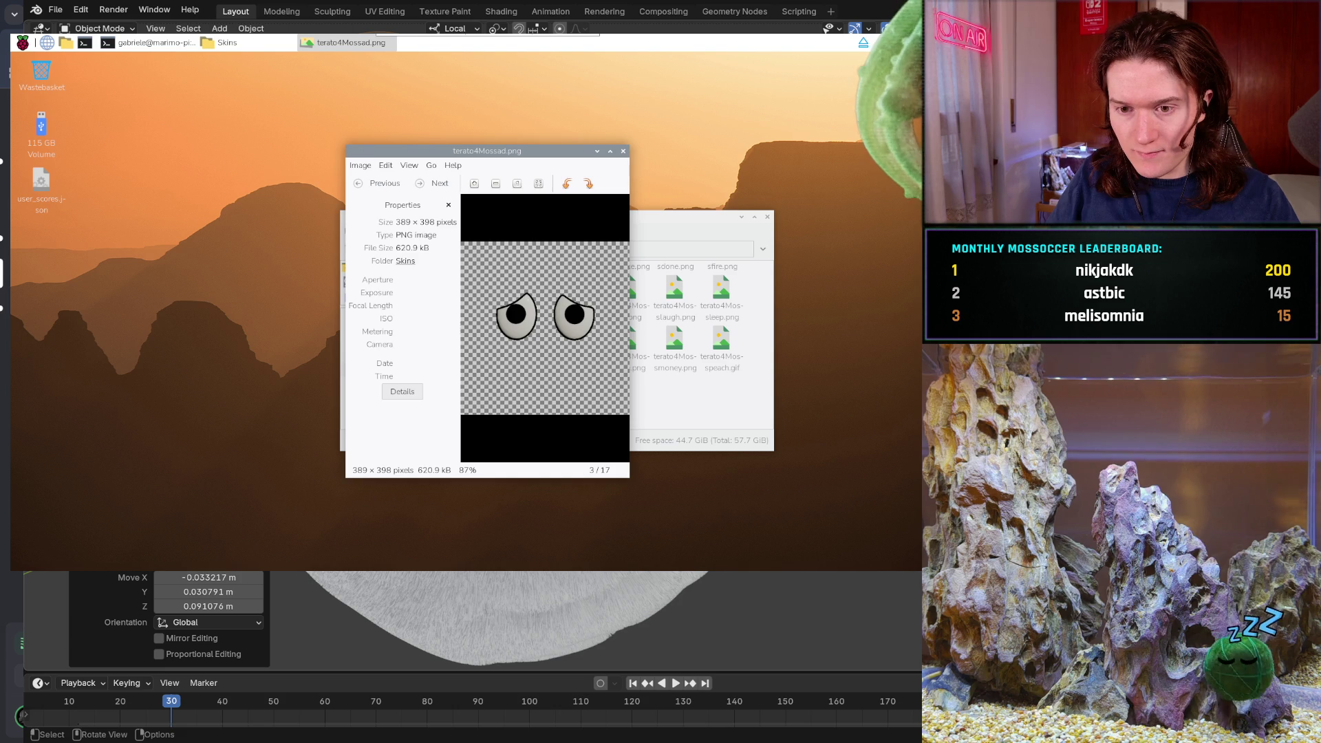
key("g")
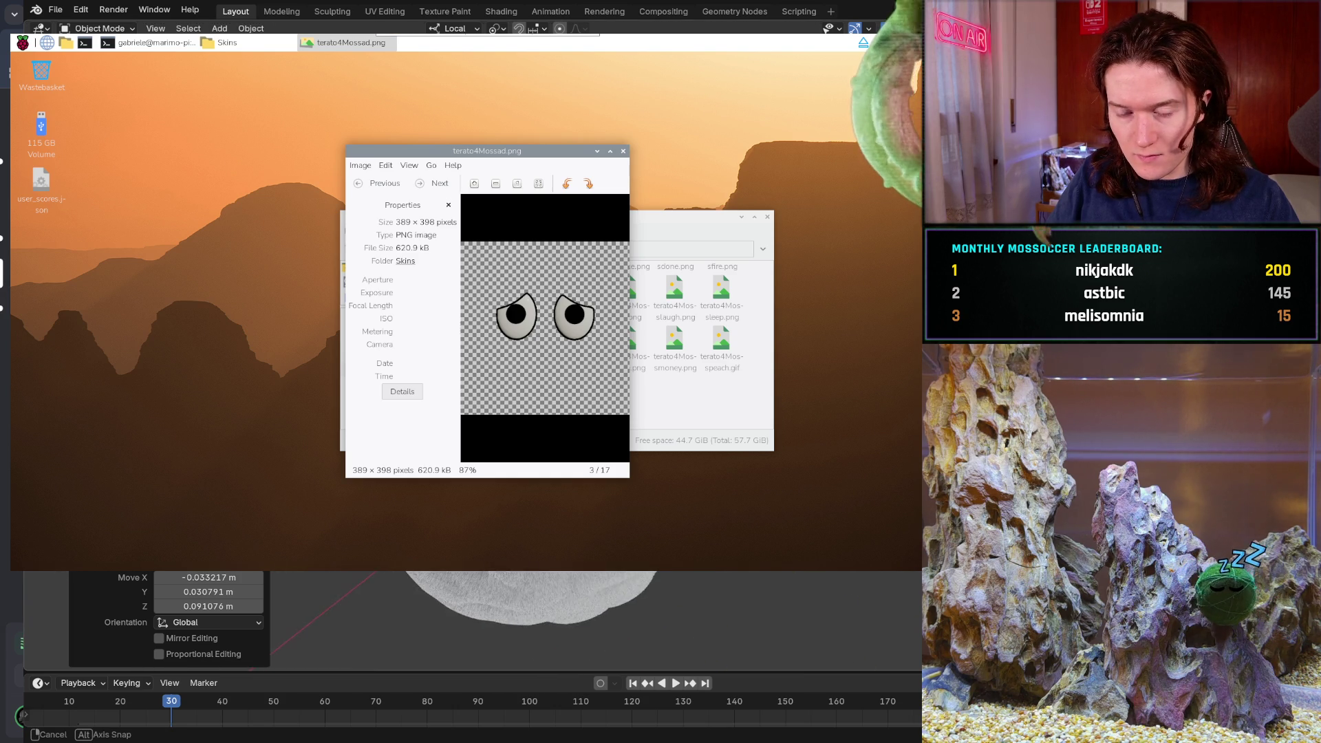
key("x")
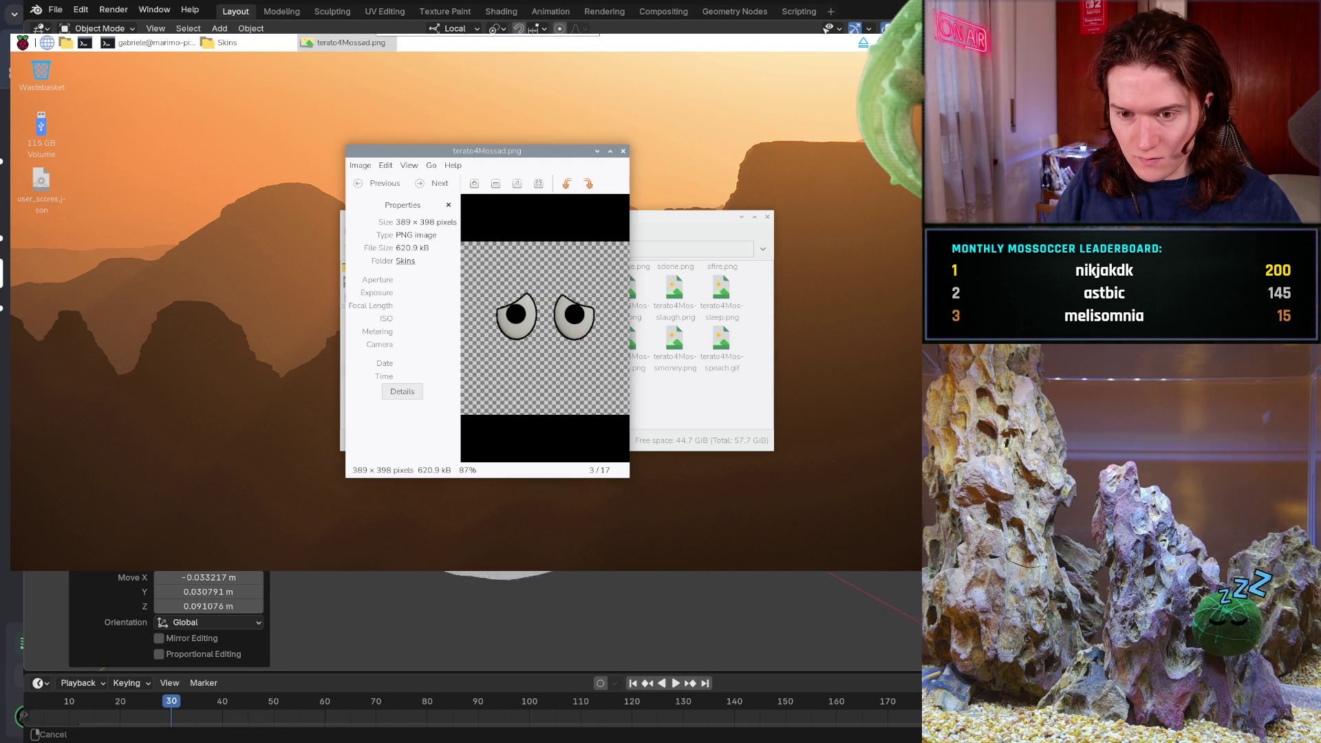
scroll(530, 619, "up", 5)
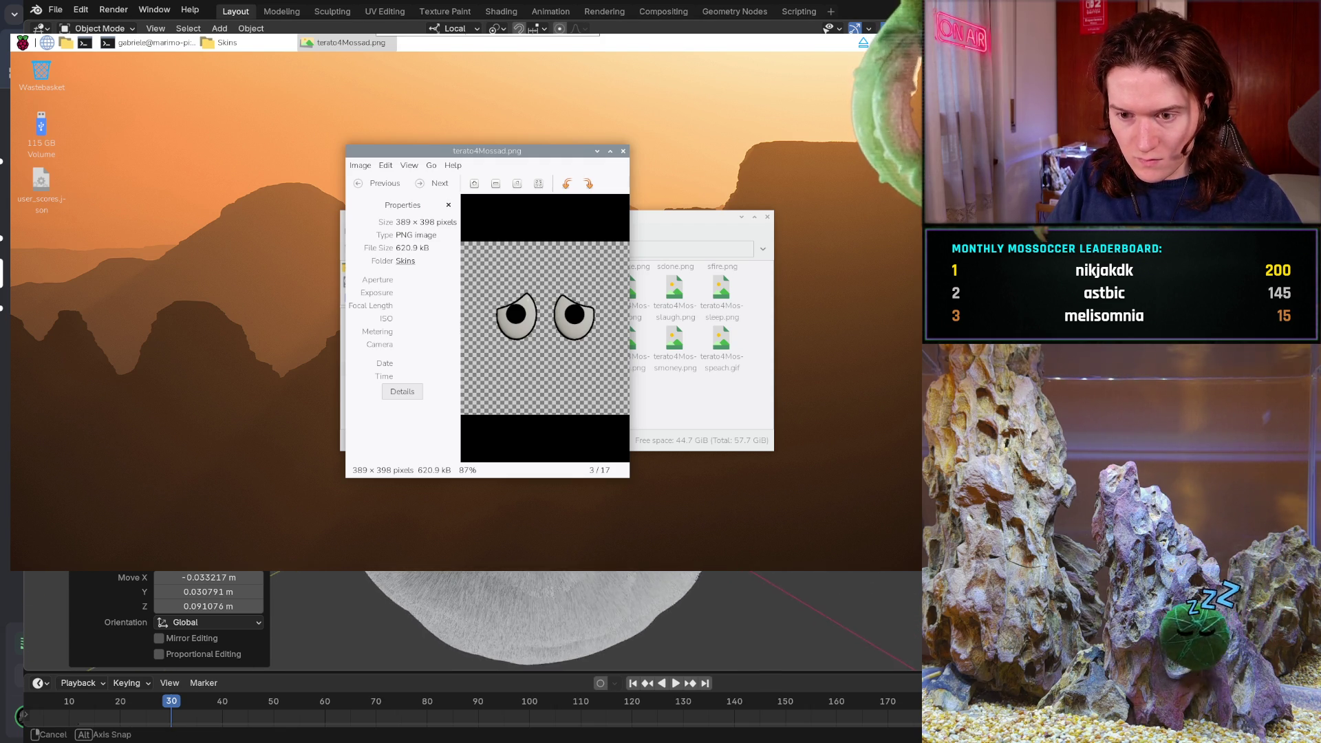
scroll(530, 619, "up", 2)
scroll(530, 619, "down", 5)
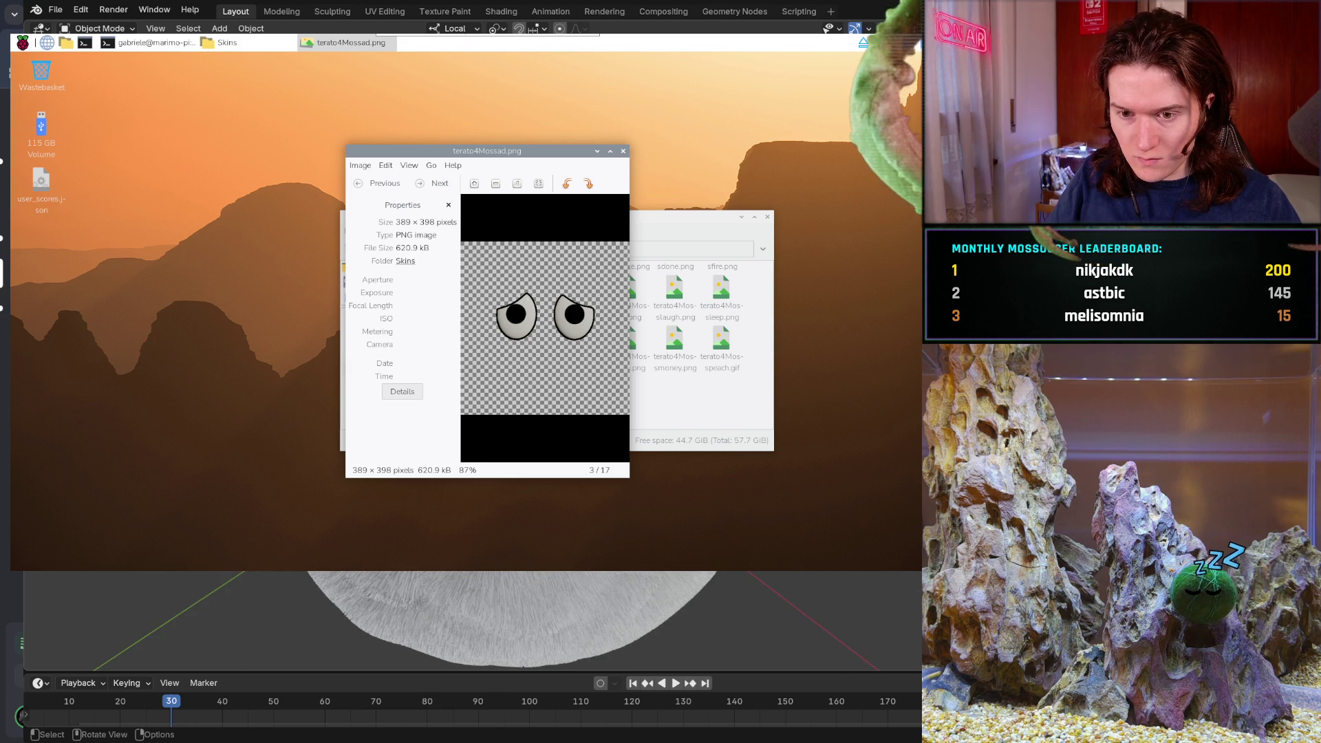
scroll(530, 620, "up", 3)
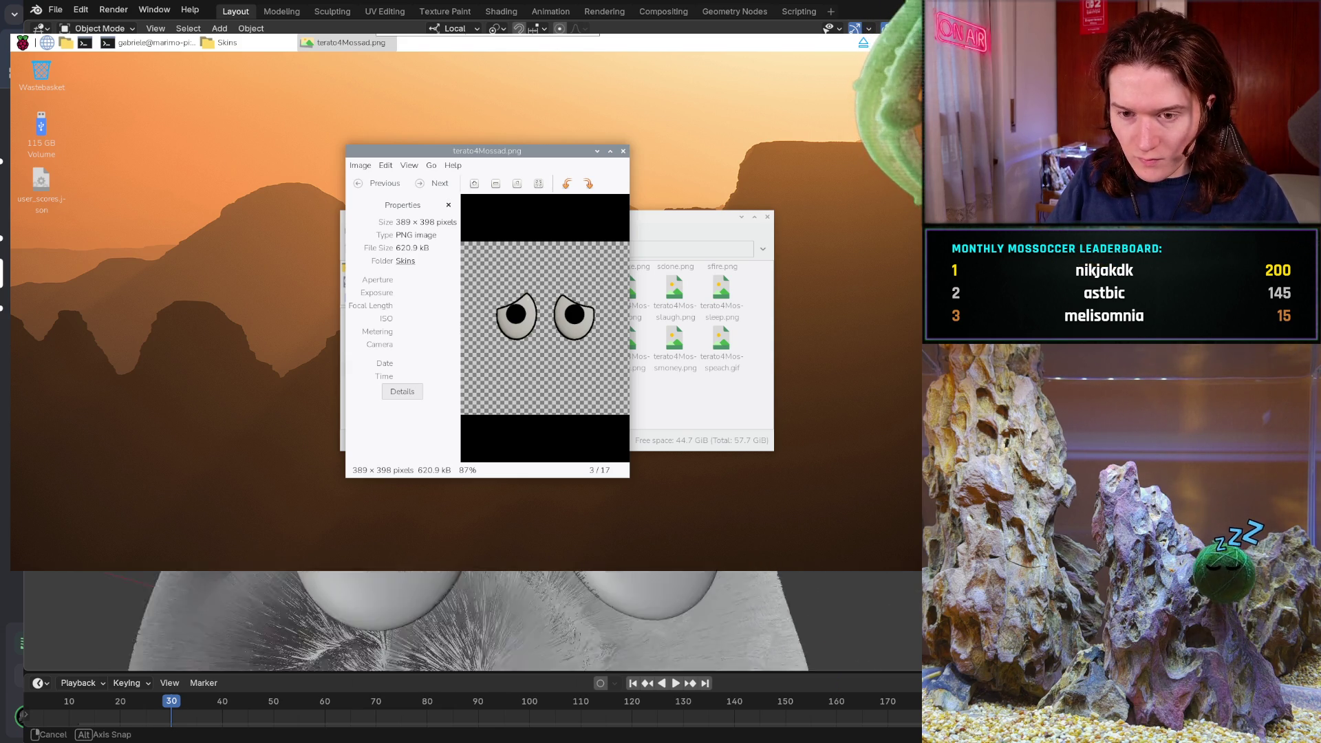
- Make two more small moves (X −0.00763, Y −0.007708, Z 0.000586 m), orbiting to check placement
key("g")
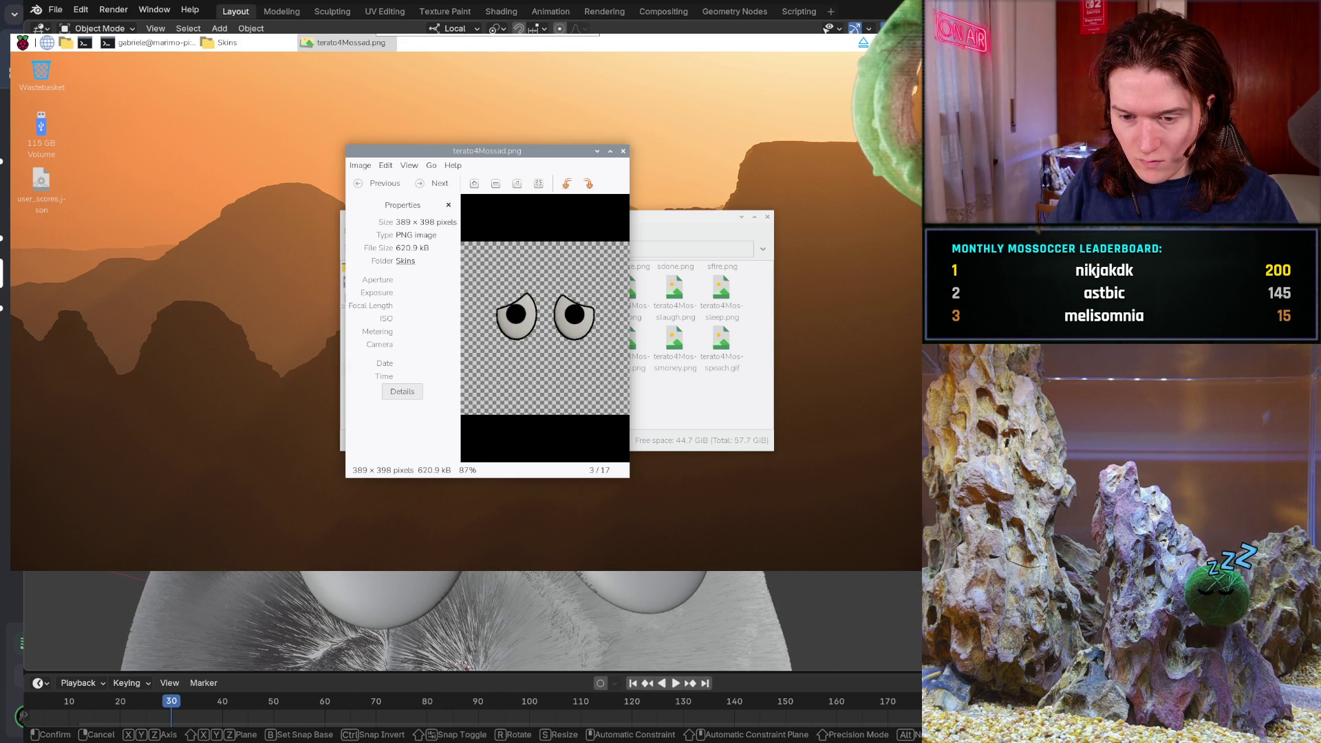
key("Return")
middle_click_drag(482, 619, 371, 619)
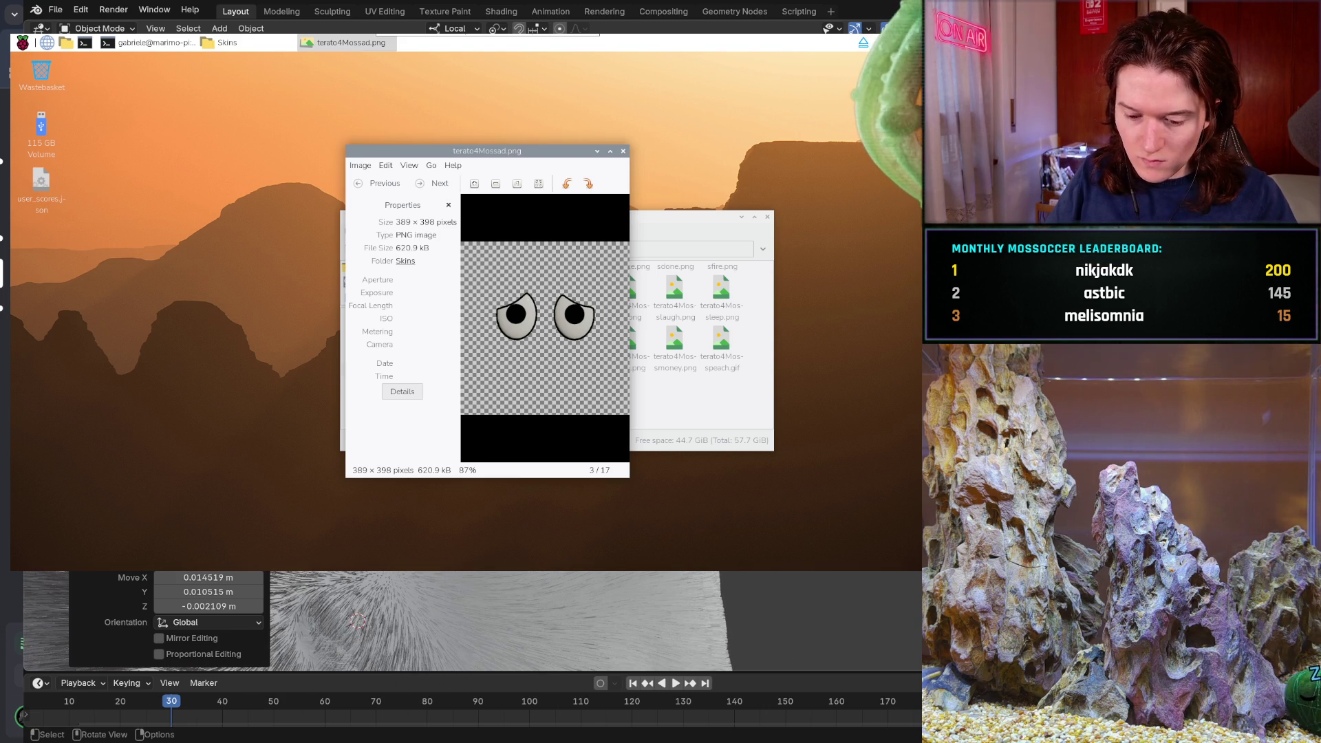
key("g")
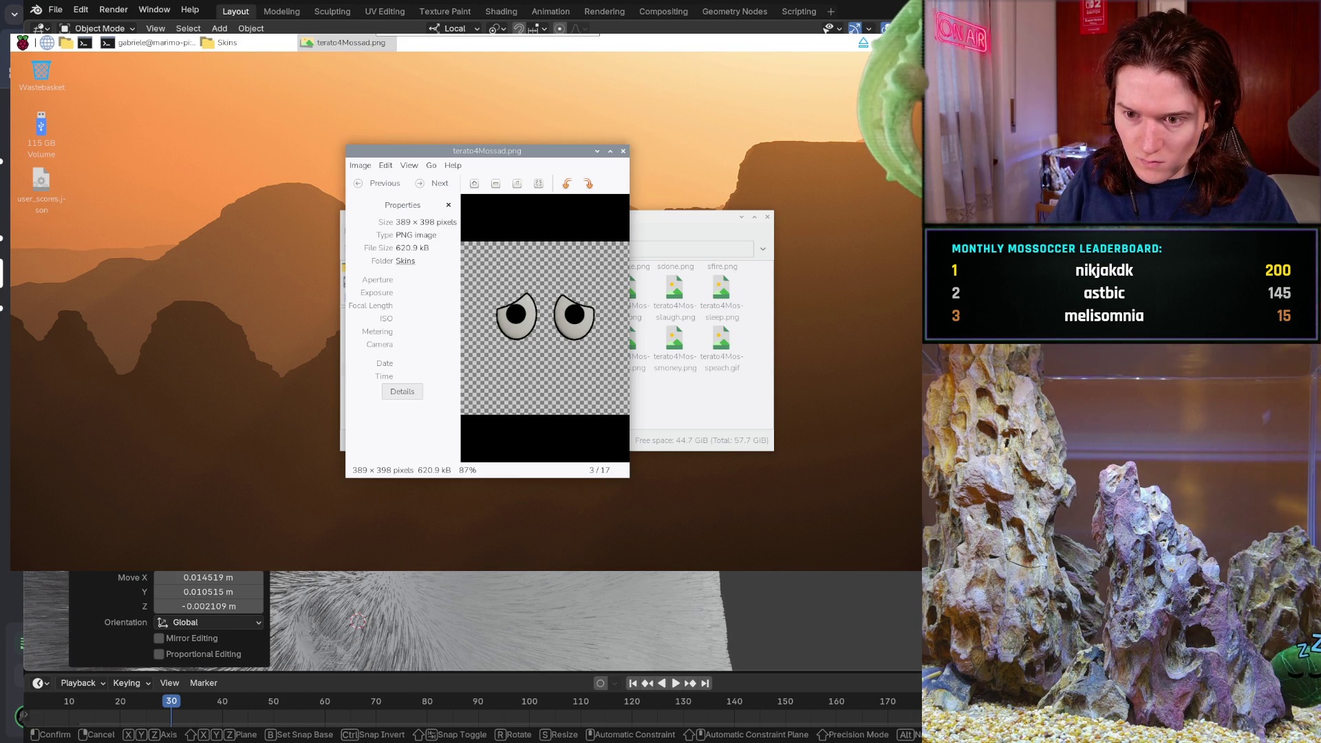
key("Return")
middle_click_drag(481, 619, 340, 619)
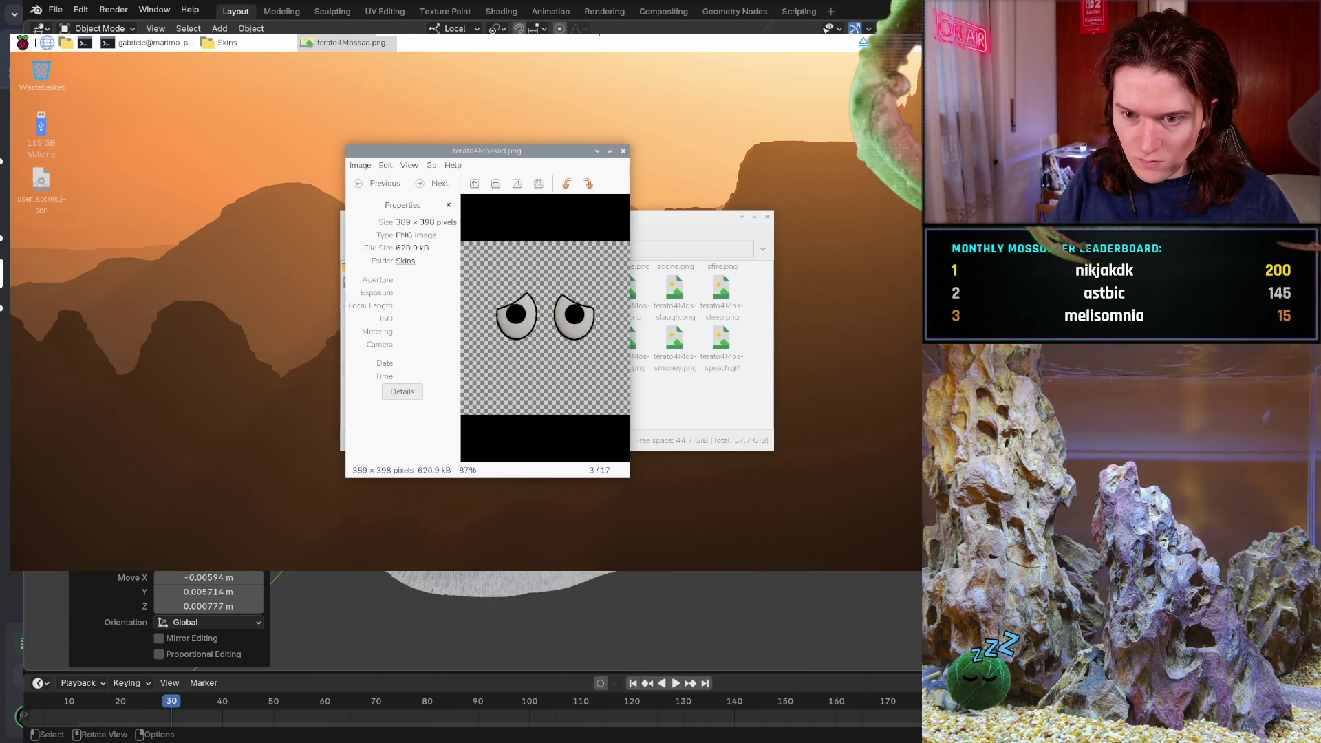
mouse_move(482, 619)
middle_mouse_down()
mouse_move(334, 620)
mouse_move(385, 619)
mouse_move(404, 575)
mouse_move(364, 599)
mouse_move(395, 619)
middle_mouse_up()
- Move the object once more and view the cutting spheres above the eyes from higher up
key("g")
left_click(404, 574)
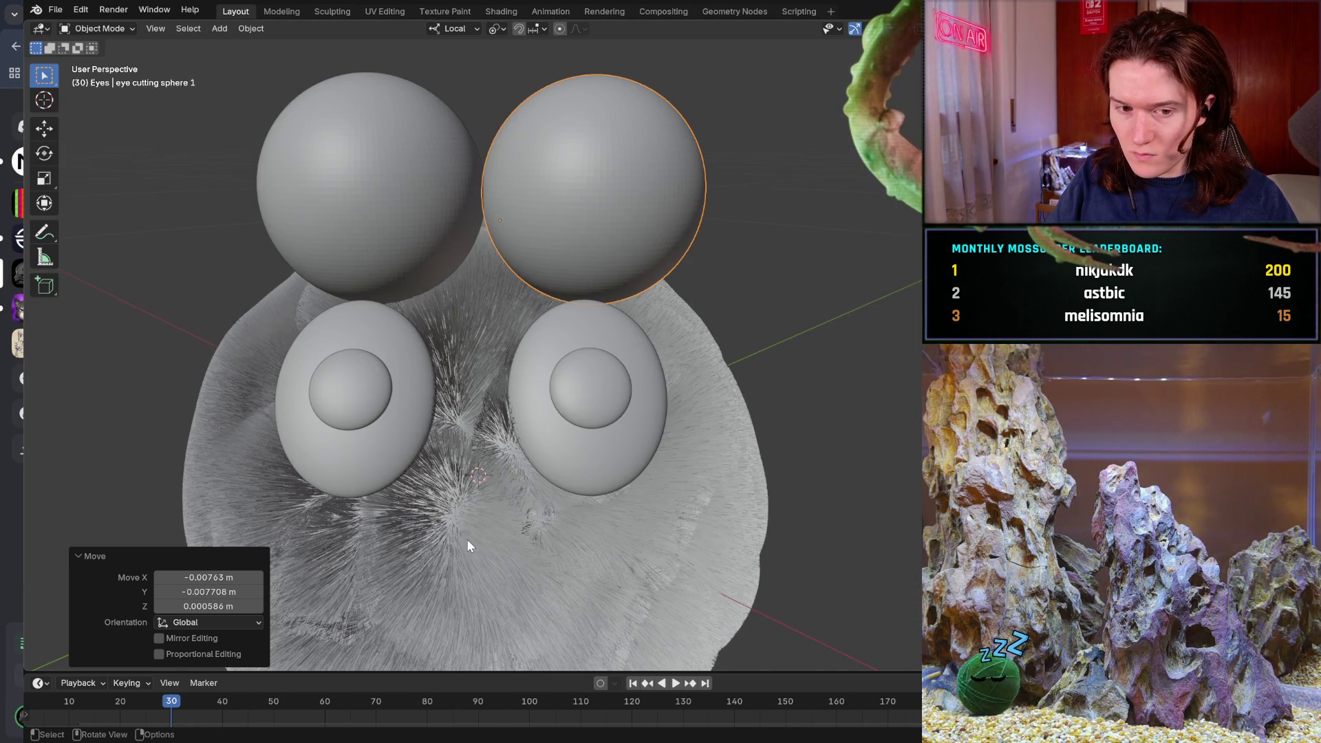
mouse_move(466, 539)
middle_mouse_down()
mouse_move(462, 522)
mouse_move(544, 486)
mouse_move(535, 398)
mouse_move(556, 374)
mouse_move(374, 475)
mouse_move(653, 524)
mouse_move(722, 489)
mouse_move(504, 481)
mouse_move(537, 562)
mouse_move(350, 494)
mouse_move(457, 522)
mouse_move(464, 458)
mouse_move(378, 466)
mouse_move(381, 495)
mouse_move(519, 534)
mouse_move(364, 486)
mouse_move(546, 502)
mouse_move(562, 384)
mouse_move(534, 539)
mouse_move(525, 355)
mouse_move(480, 584)
mouse_move(493, 615)
mouse_move(452, 603)
mouse_move(469, 609)
mouse_move(456, 598)
mouse_move(465, 582)
mouse_move(508, 577)
mouse_move(508, 589)
mouse_move(495, 596)
mouse_move(513, 547)
mouse_move(534, 559)
middle_mouse_up()
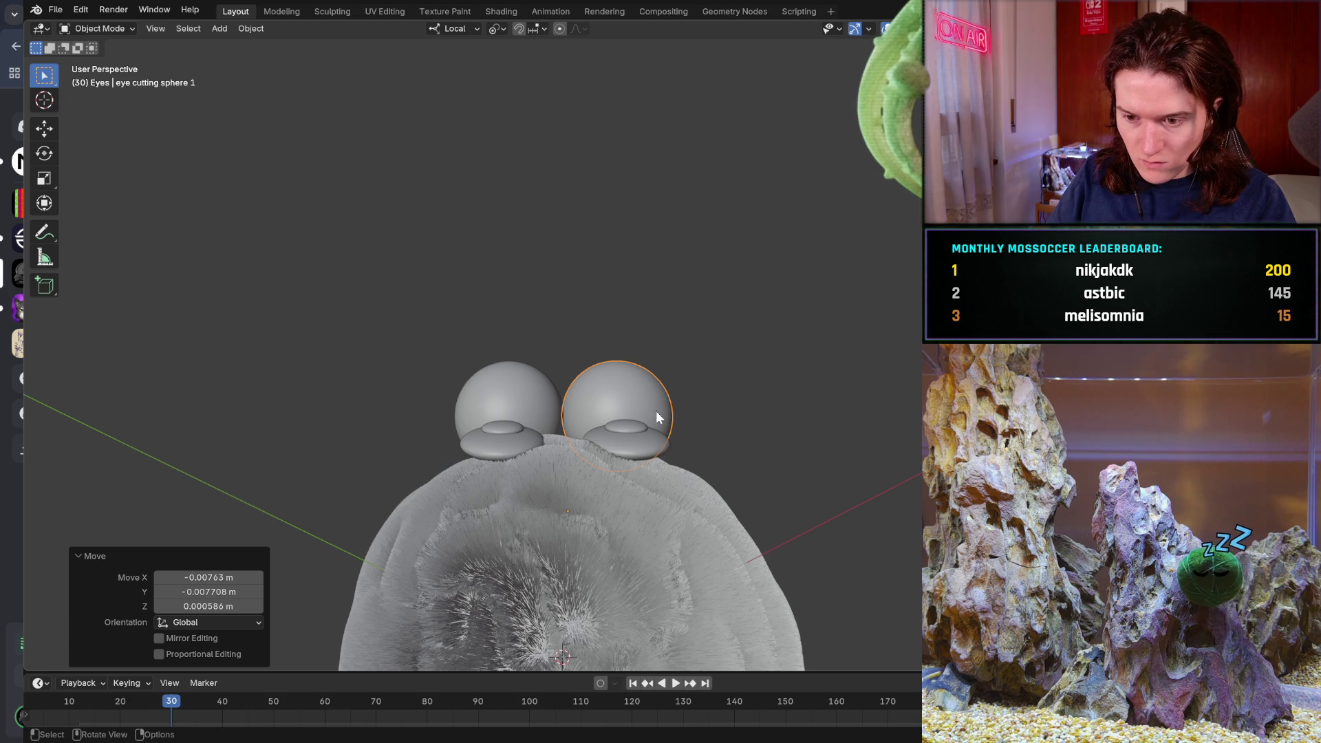
- Reposition eye cutting sphere 1 over the right eye, undoing the first attempt
key("g")
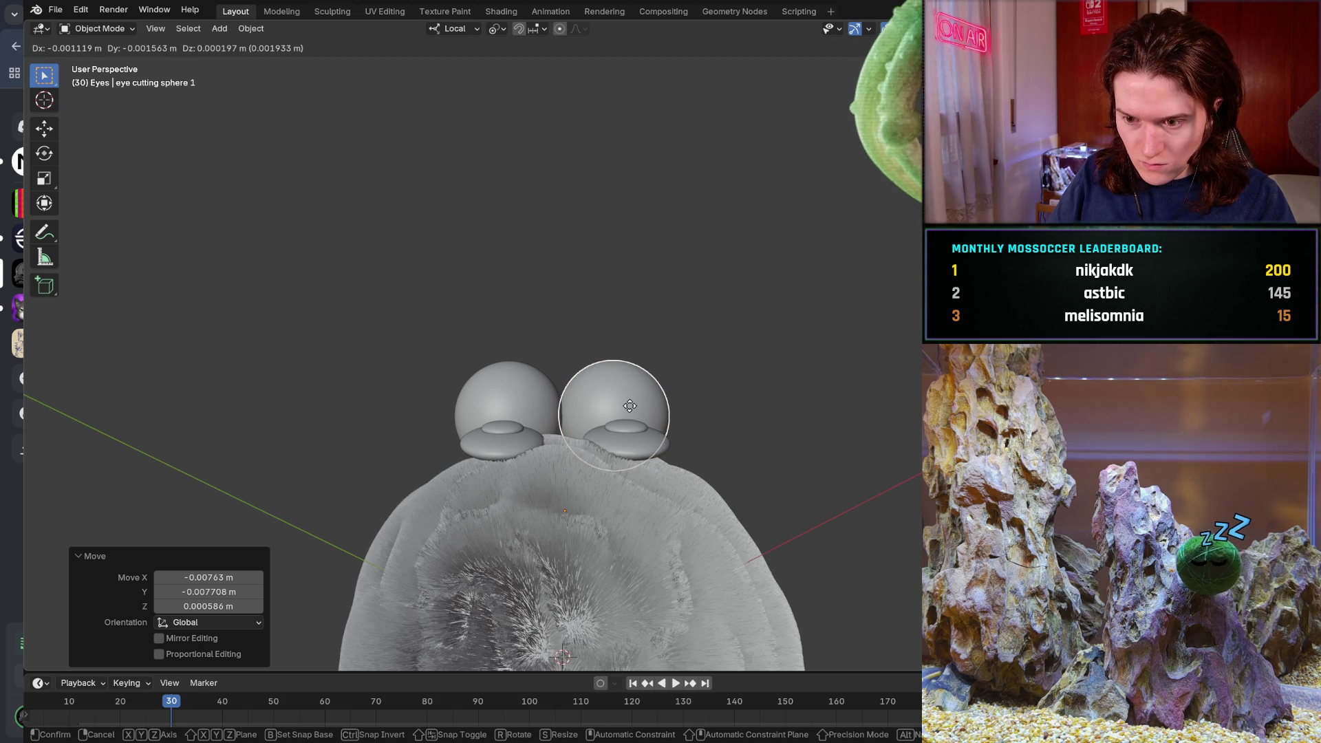
left_click(630, 408)
mouse_move(629, 407)
middle_mouse_down()
mouse_move(585, 414)
mouse_move(580, 549)
middle_mouse_up()
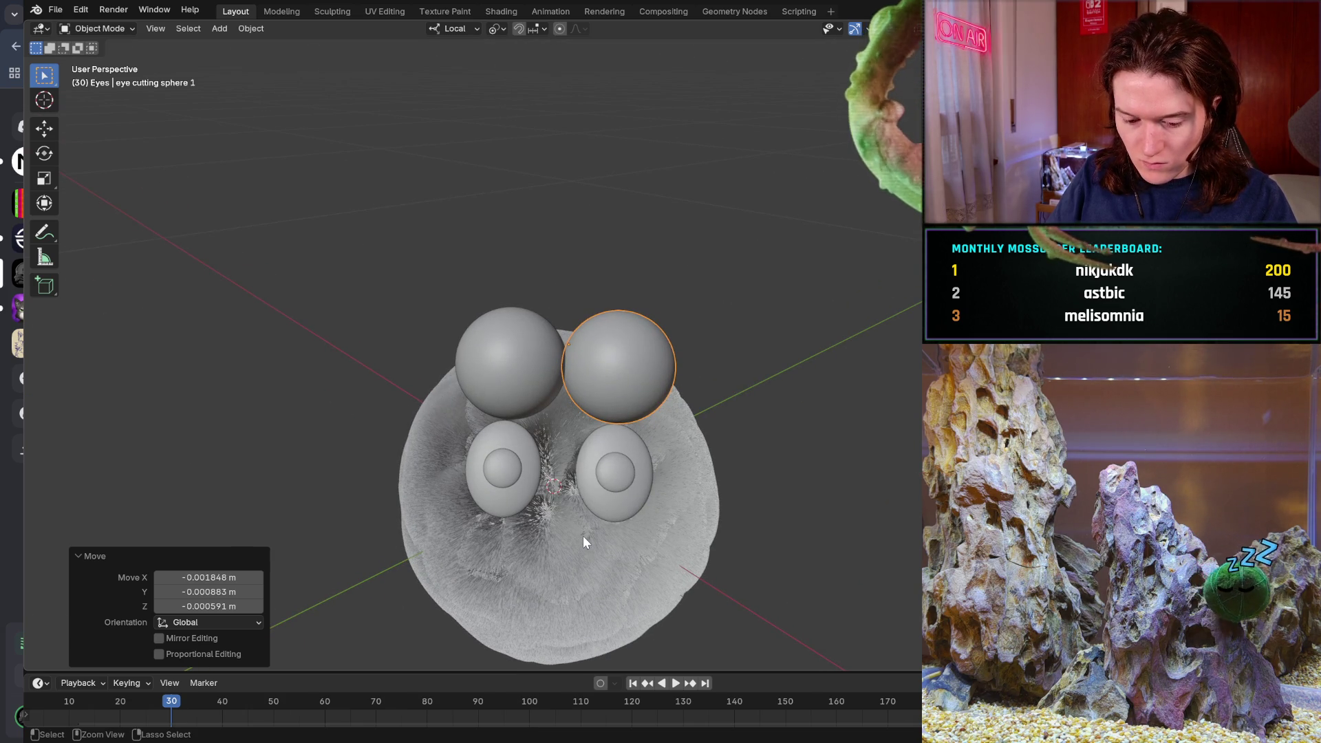
key("ctrl+z")
scroll(584, 543, "up", 4)
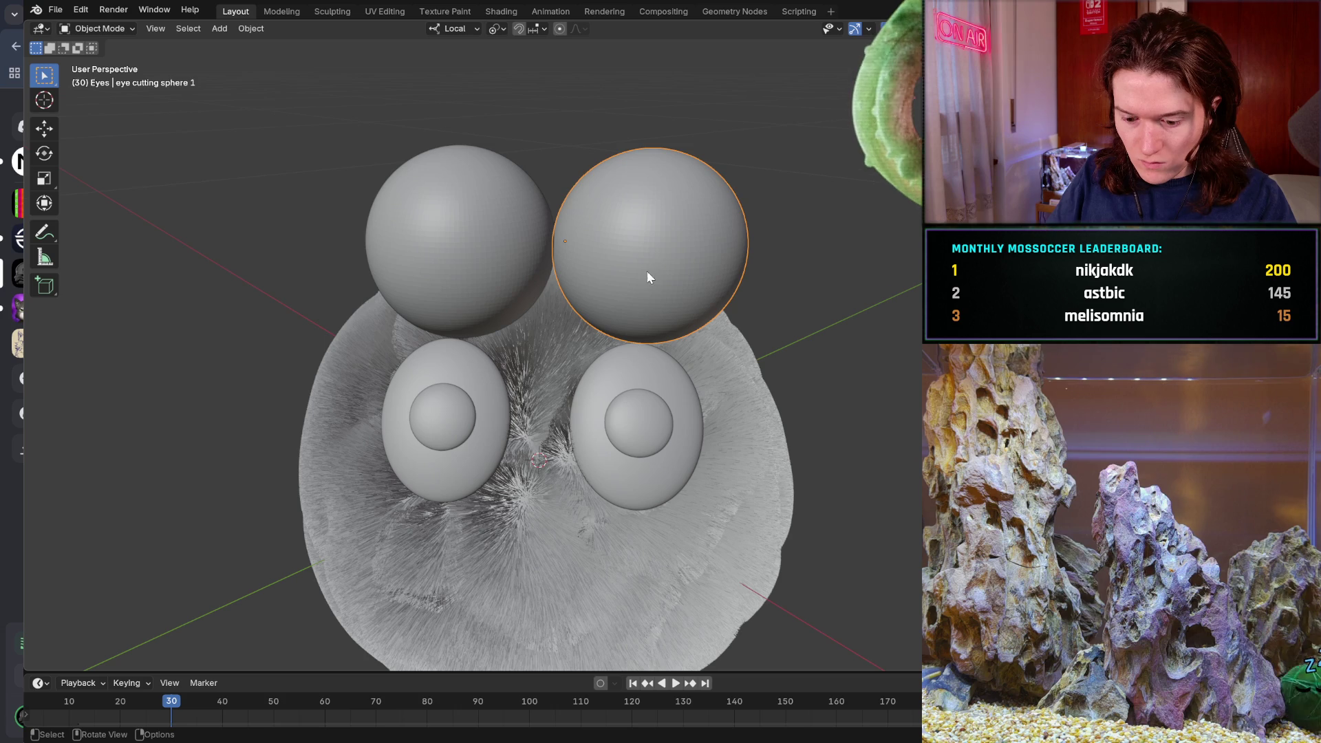
key("g")
left_click(643, 271)
mouse_move(564, 500)
middle_mouse_down()
mouse_move(578, 421)
mouse_move(436, 479)
mouse_move(383, 466)
mouse_move(452, 492)
mouse_move(626, 476)
mouse_move(547, 525)
mouse_move(381, 469)
middle_mouse_up()
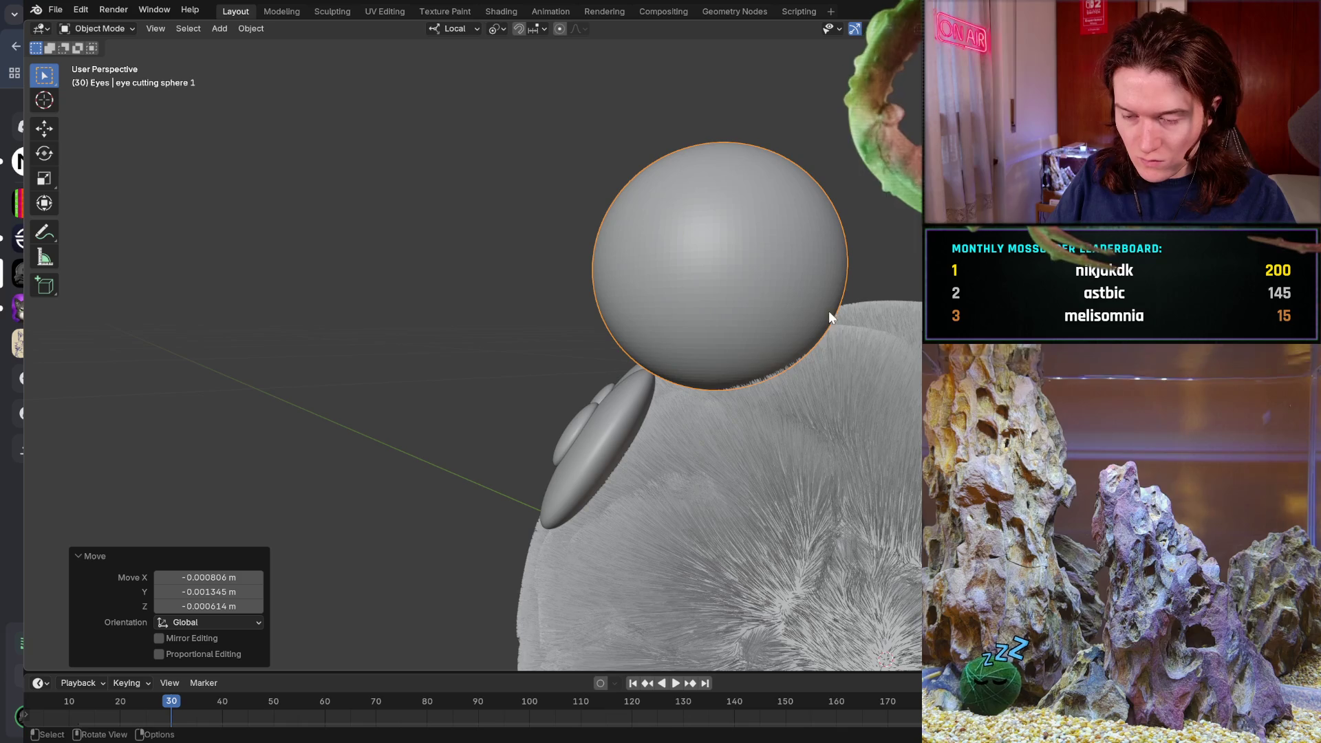
- Fine-tune the right cutting sphere with two more nudges, checking its overlap from several angles
key("g")
left_click(761, 295)
mouse_move(630, 396)
middle_mouse_down()
mouse_move(774, 413)
mouse_move(827, 452)
mouse_move(827, 476)
mouse_move(778, 435)
mouse_move(634, 390)
middle_mouse_up()
key("g")
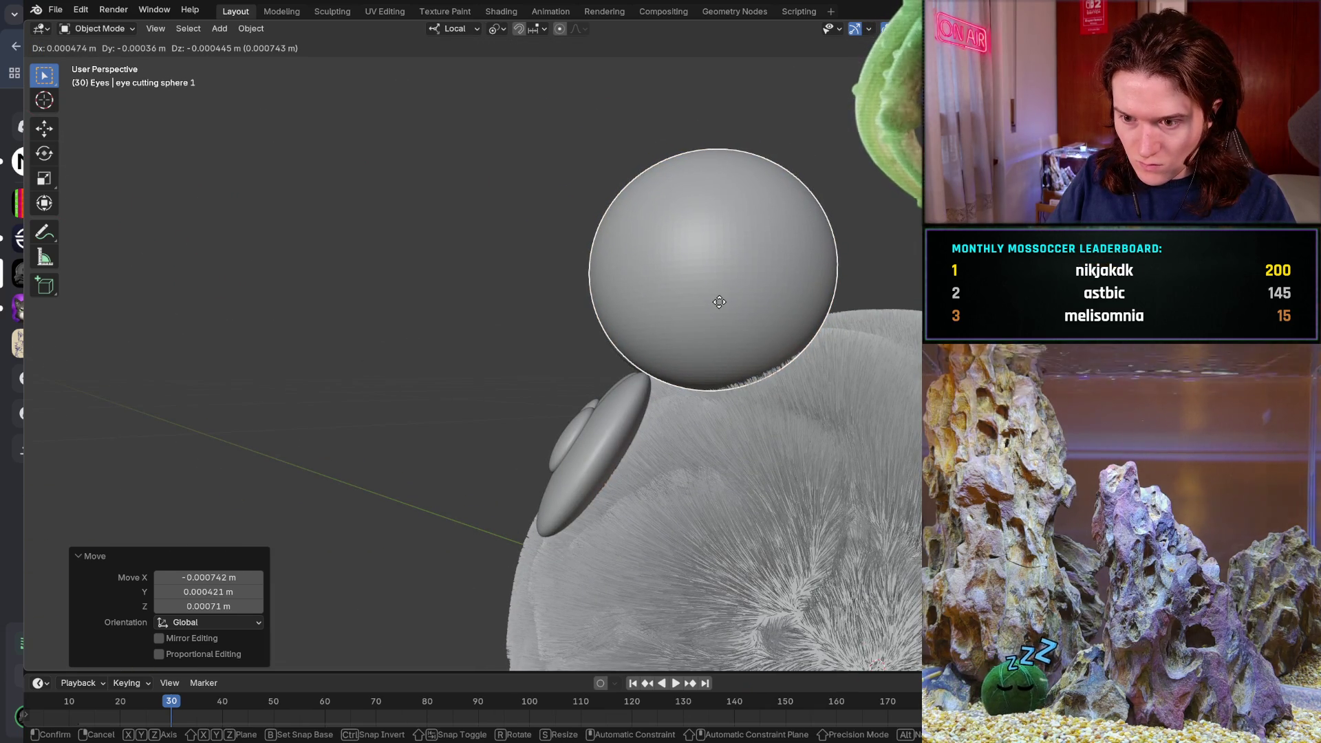
left_click(719, 301)
middle_click_drag(498, 358, 695, 390)
mouse_move(588, 401)
middle_mouse_down()
mouse_move(464, 401)
mouse_move(627, 351)
mouse_move(637, 487)
mouse_move(622, 480)
mouse_move(634, 478)
mouse_move(619, 613)
middle_mouse_up()
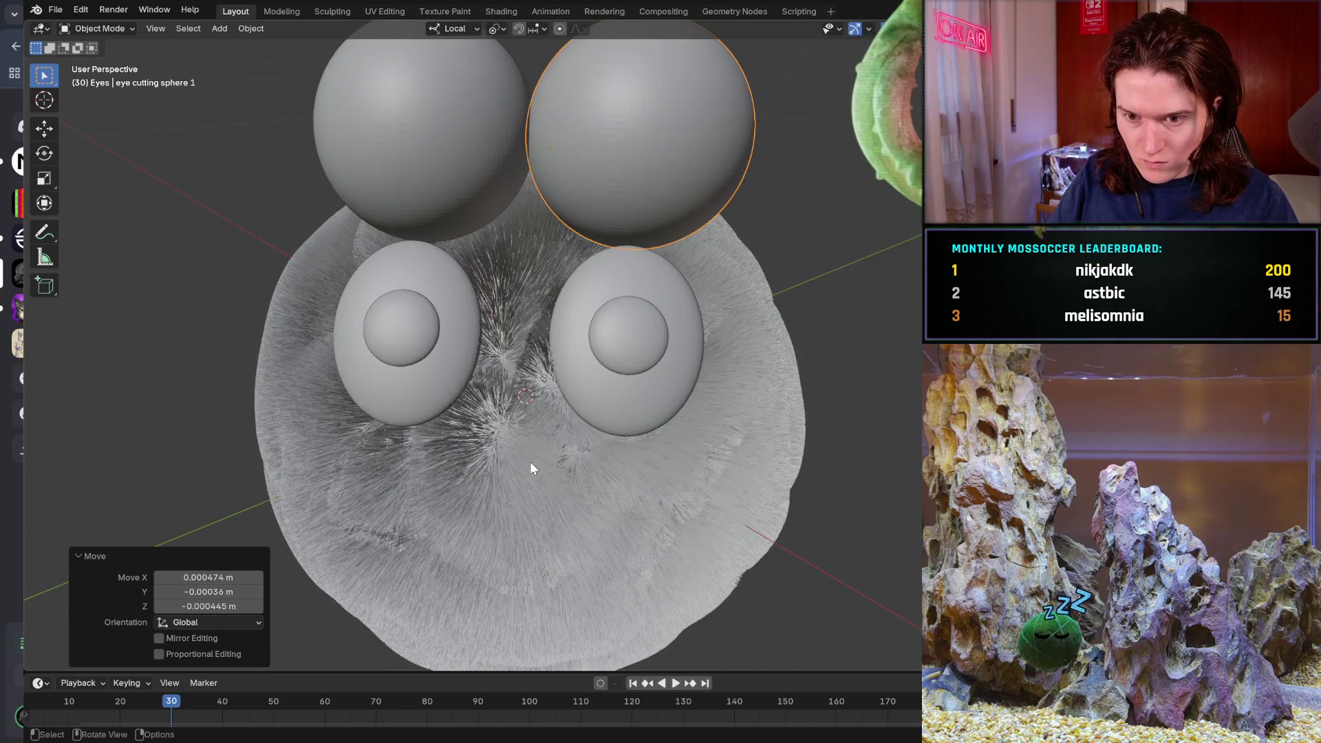
scroll(530, 468, "down", 3)
mouse_move(529, 468)
middle_mouse_down()
mouse_move(517, 482)
mouse_move(514, 394)
mouse_move(498, 517)
mouse_move(514, 501)
middle_mouse_up()
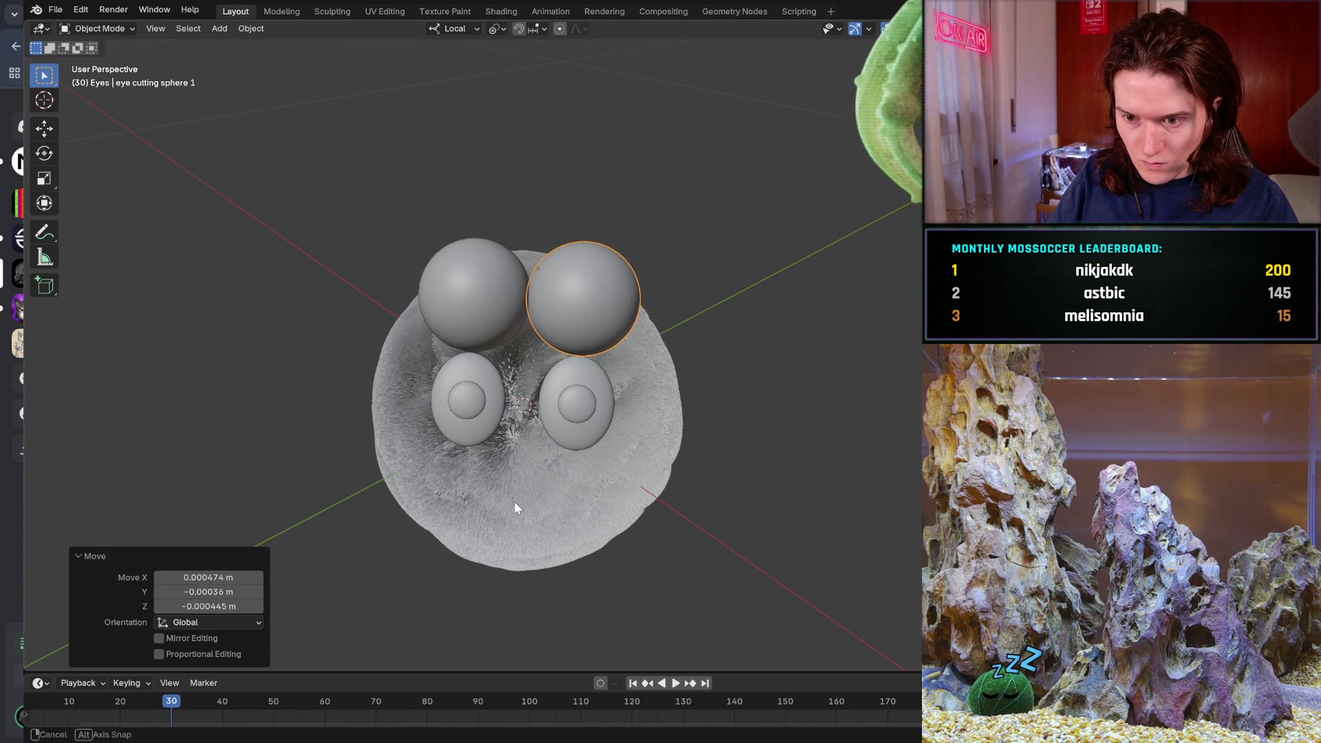
- In camera view, move both spheres together, then shift the left sphere slightly left
key("KP_0")
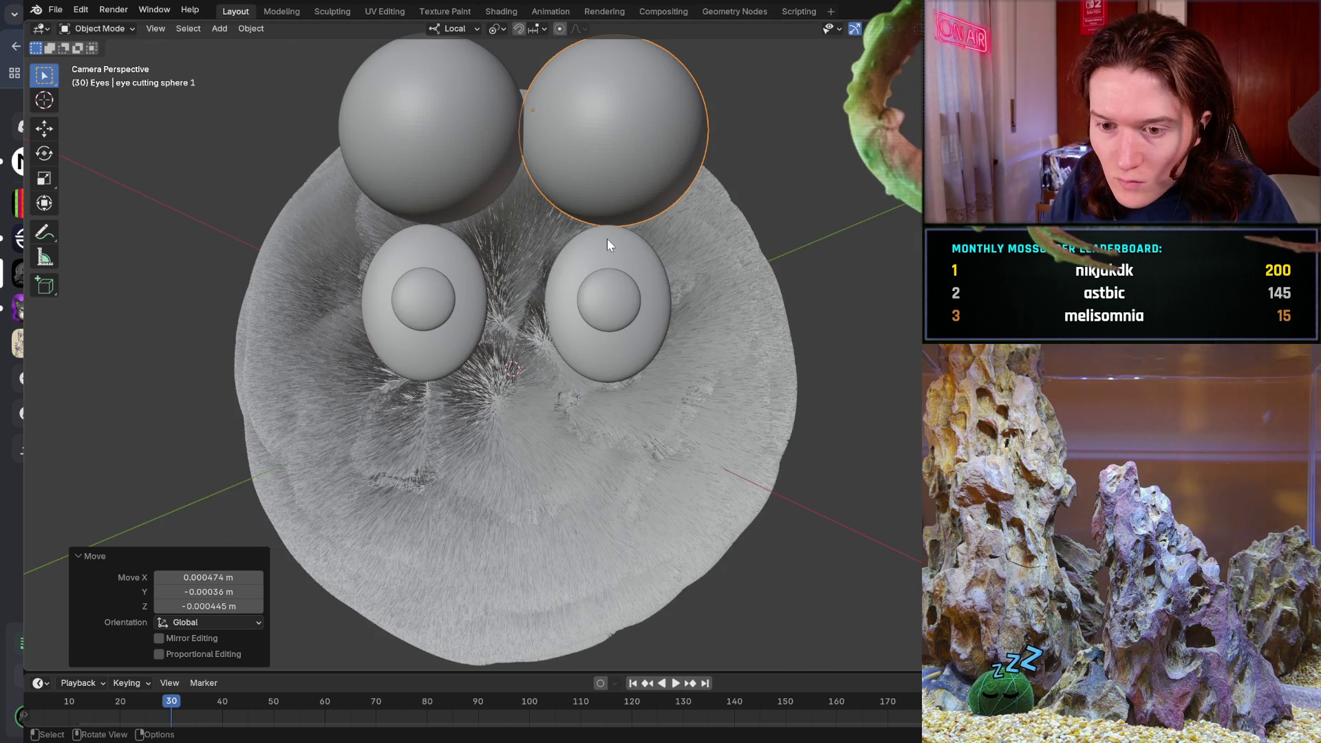
scroll(607, 245, "down", 1)
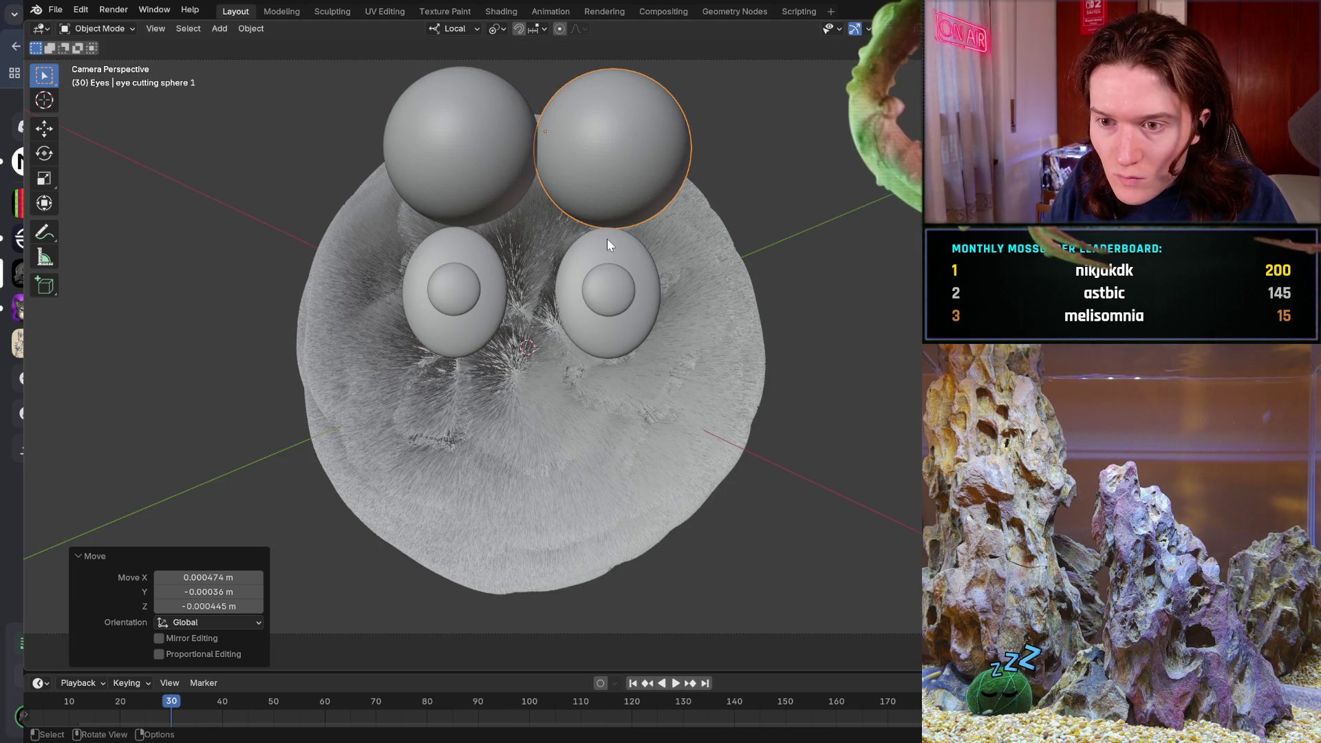
left_click(443, 164, "shift")
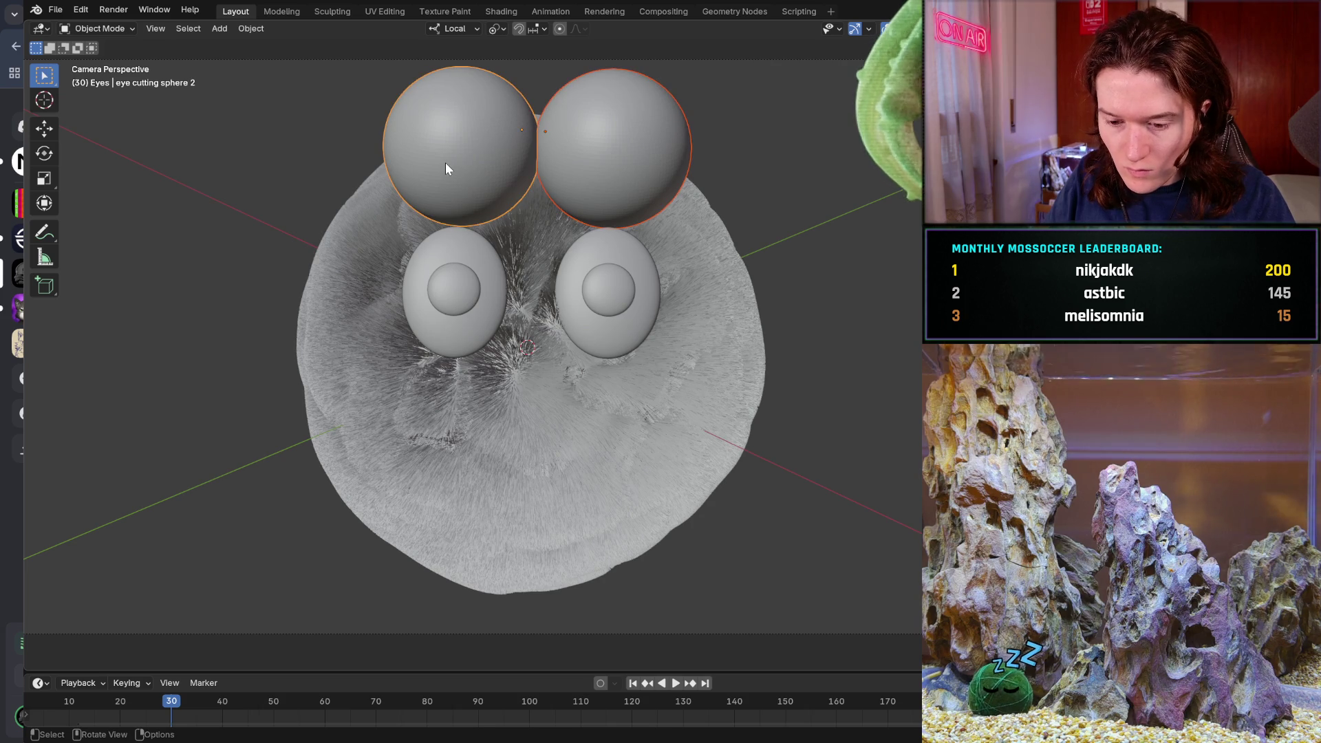
key("g")
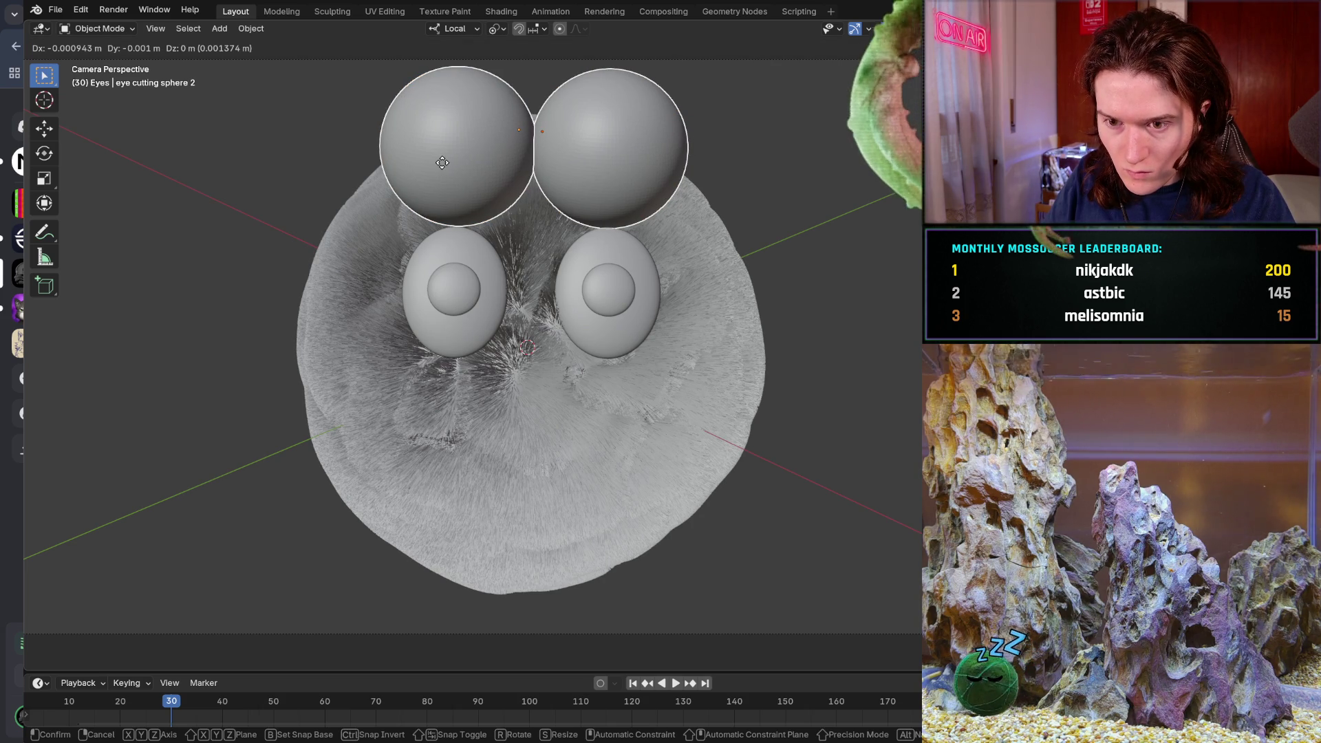
left_click(442, 162)
left_click(442, 162)
key("g")
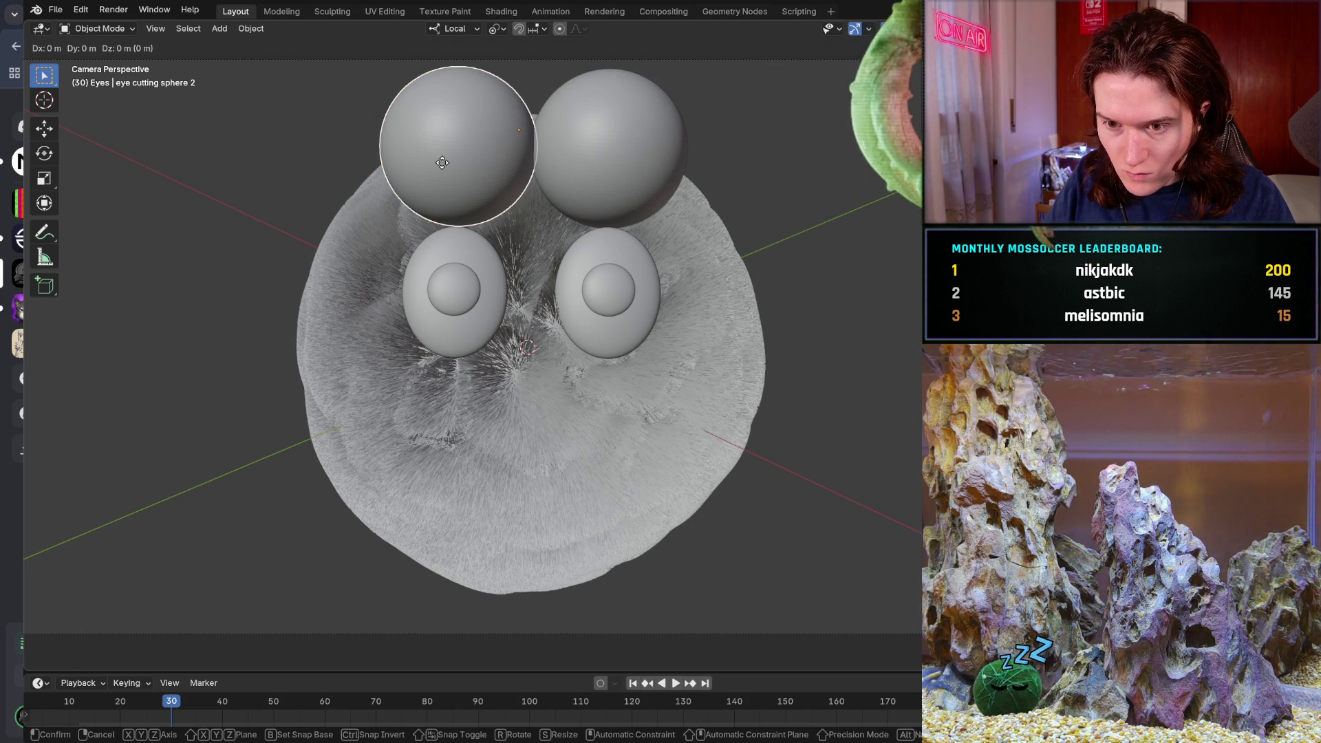
left_click(439, 163)
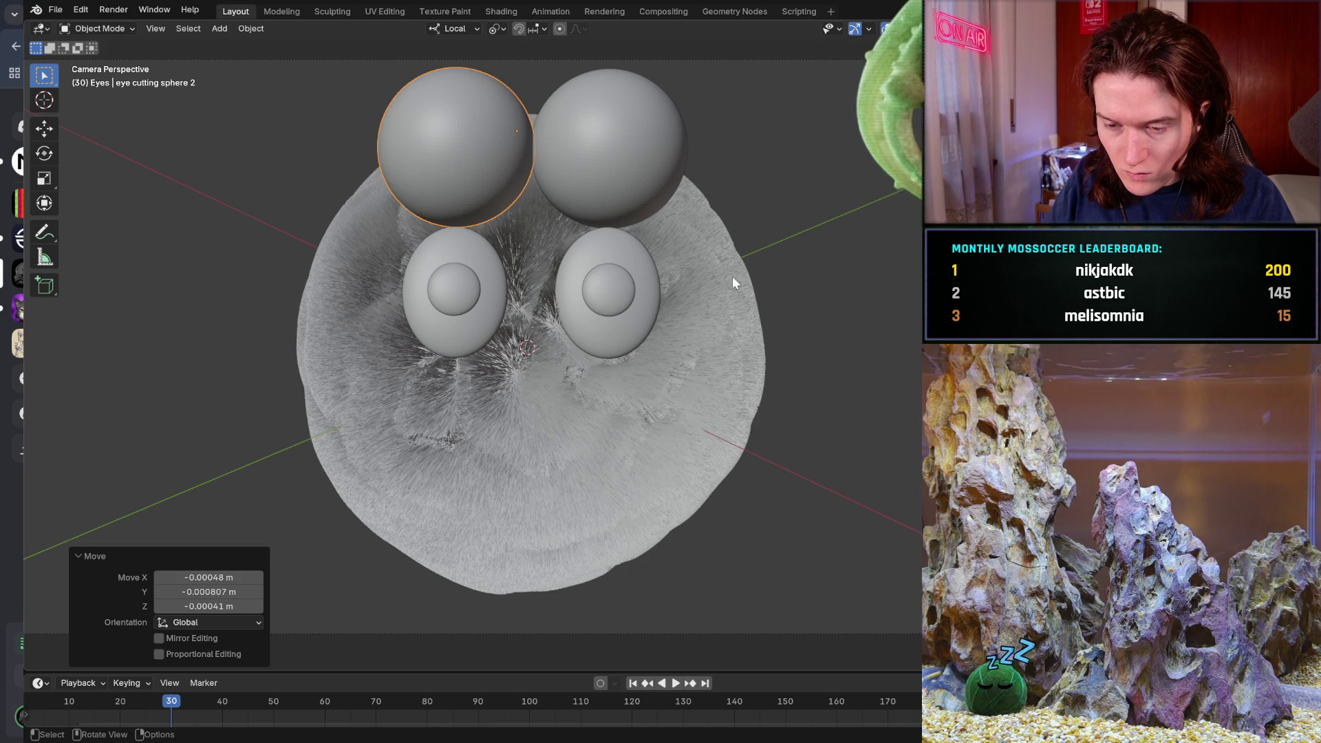
- Recheck the eyes through the camera and hide both cutting spheres
mouse_move(510, 555)
middle_mouse_down()
mouse_move(524, 482)
mouse_move(512, 574)
mouse_move(600, 539)
mouse_move(550, 510)
mouse_move(506, 526)
mouse_move(520, 535)
middle_mouse_up()
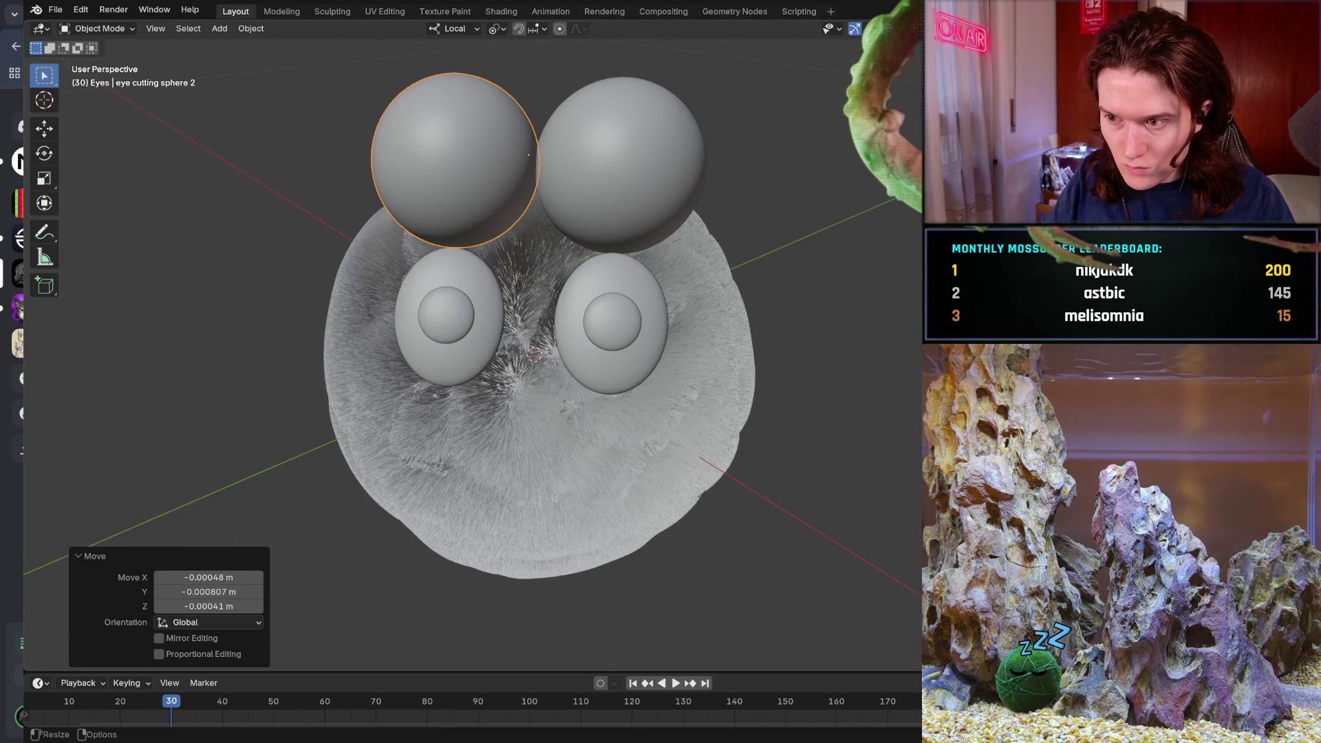
scroll(520, 535, "down", 3)
key("KP_0")
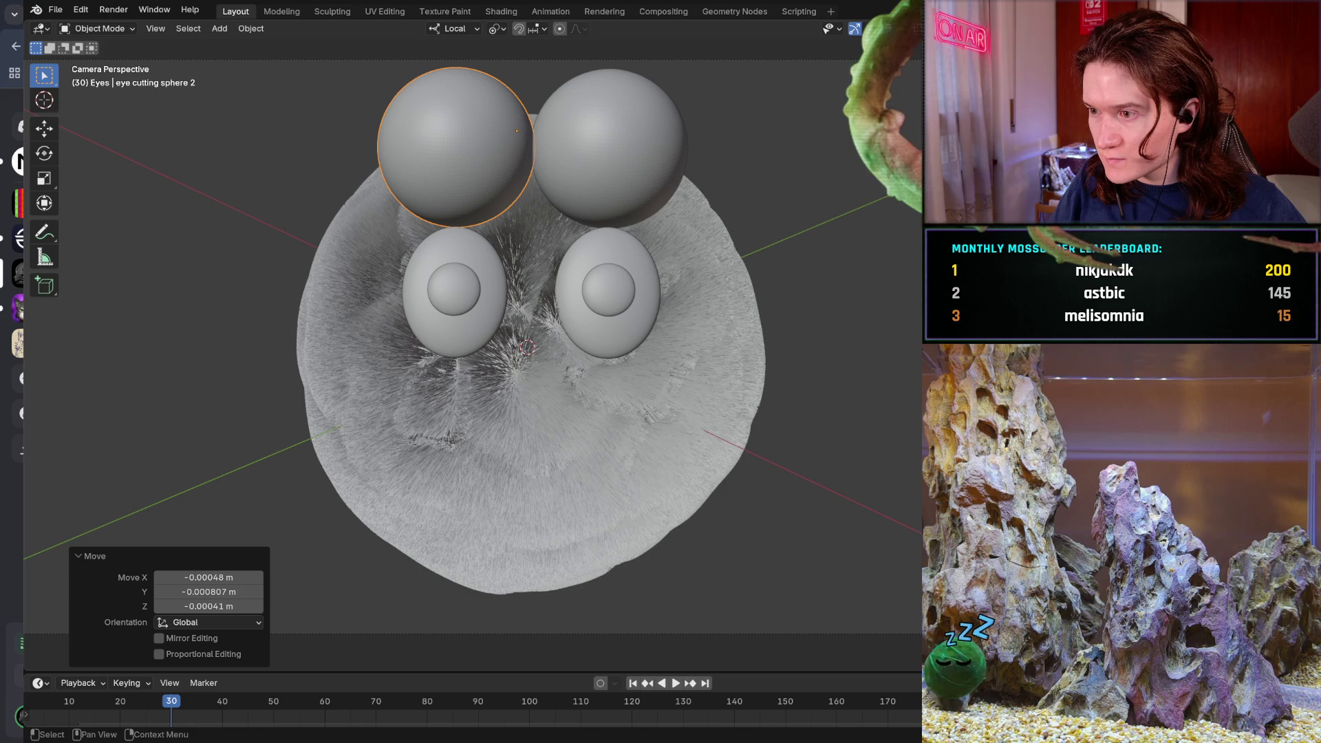
key("shift+h")
key("h")
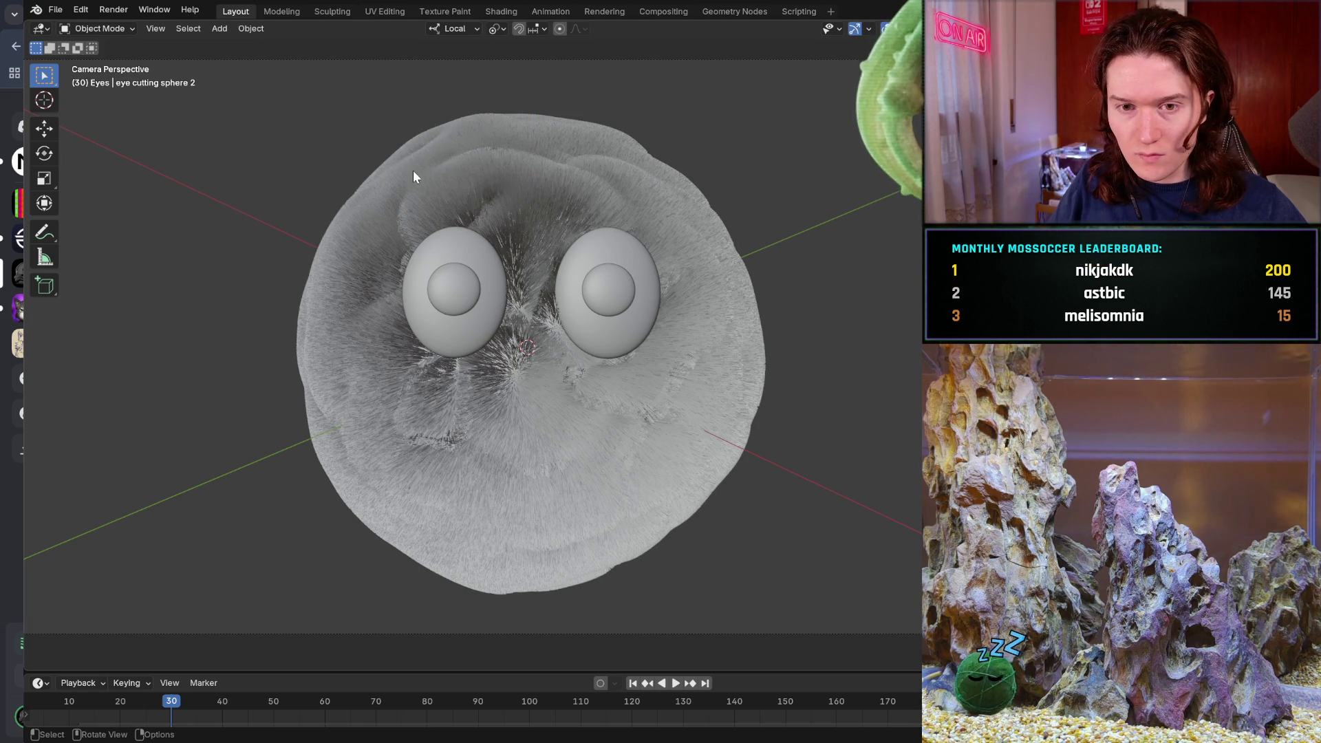
- Save a copy of the file as mossball_emote_blink_1.blend
left_click(55, 11)
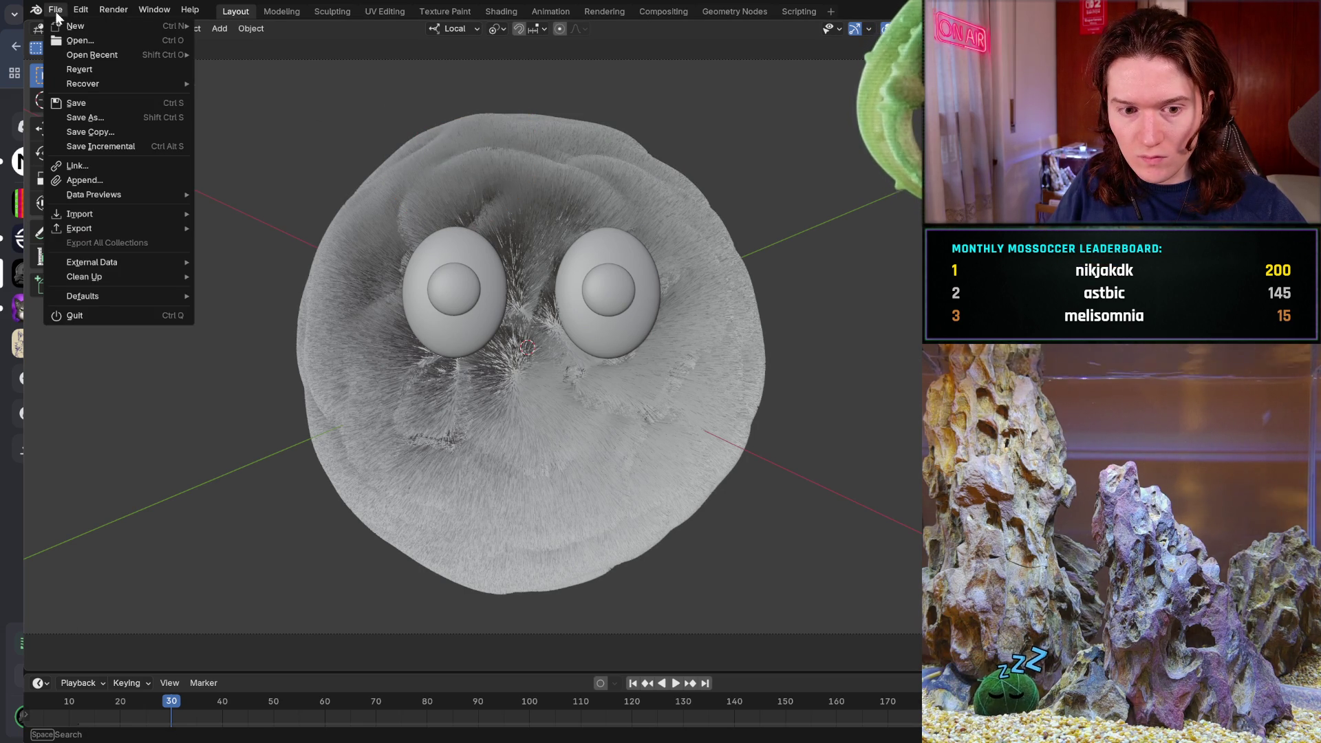
key("Escape")
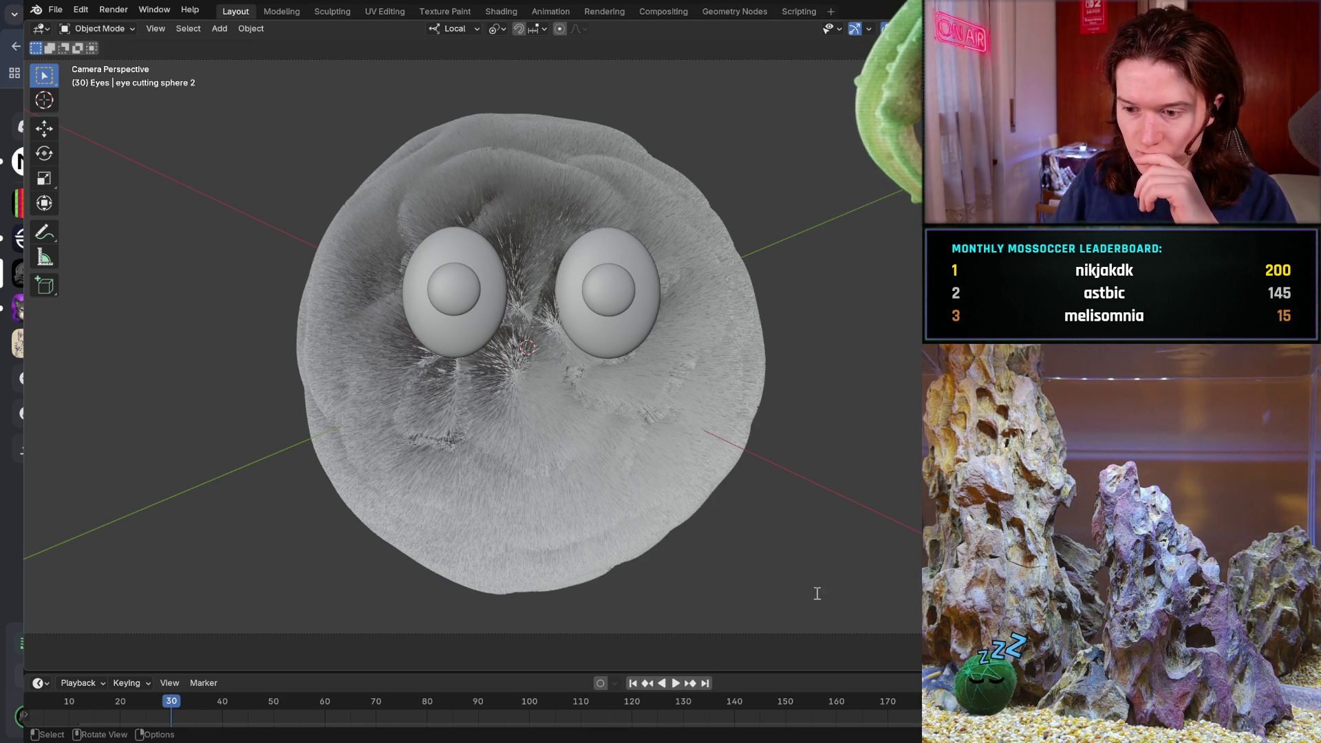
key("ctrl+alt+s")
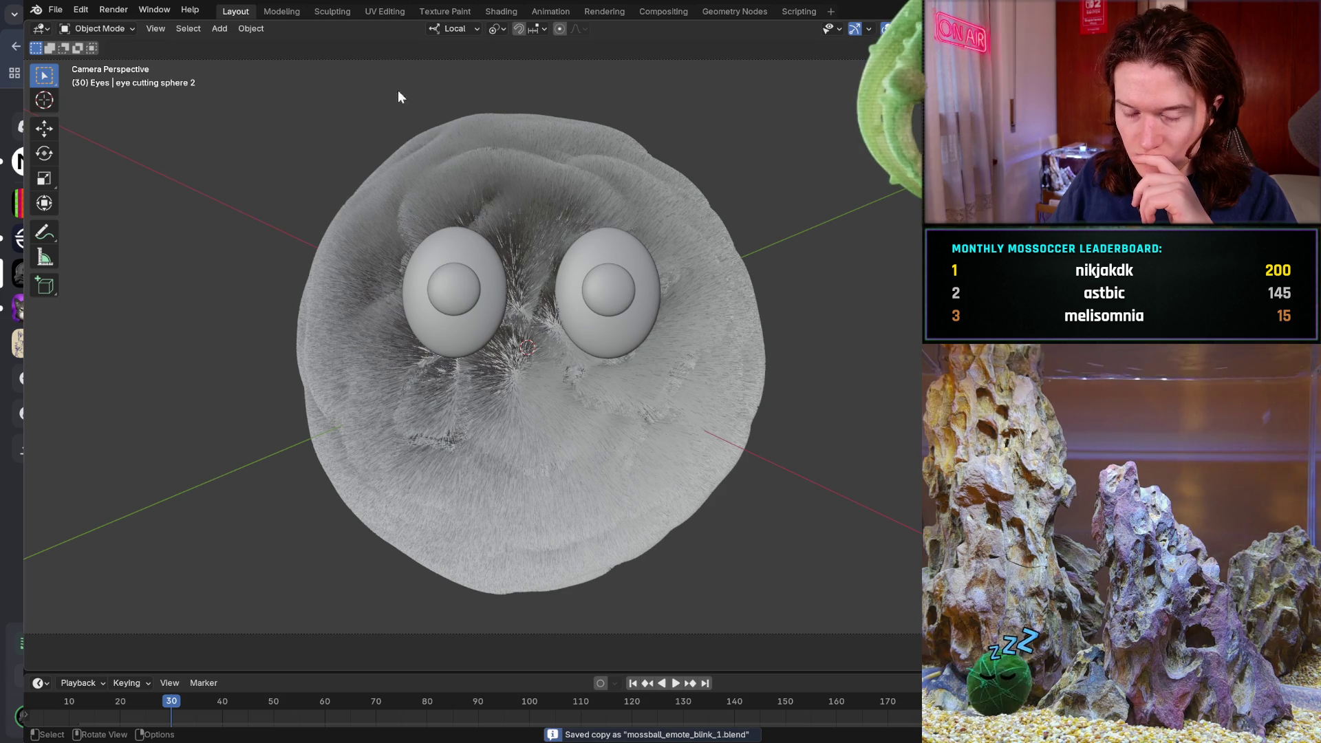
- Reopen a recent file, discarding the unsaved changes
left_click(54, 11)
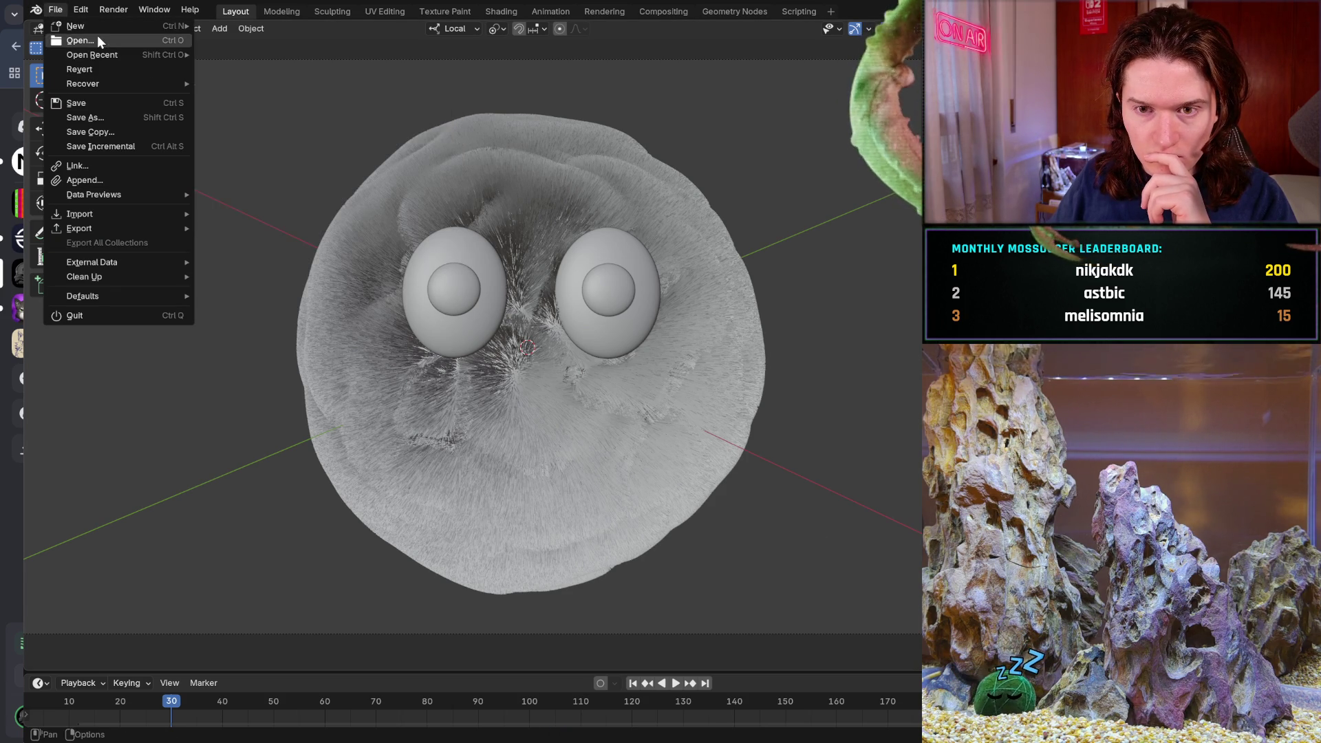
left_click(97, 35)
left_click(692, 395)
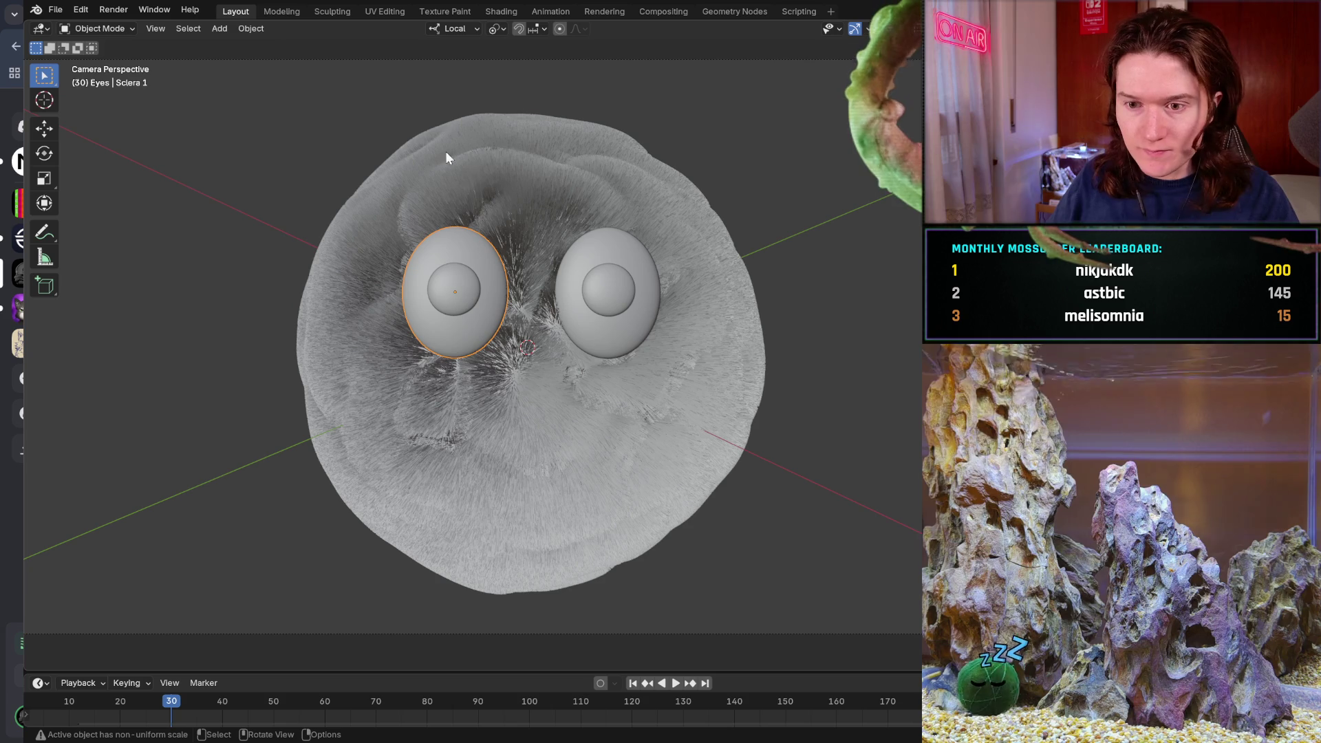
- Add an Object Line Art grease pencil outline to the left sclera, then go to Sculpting
left_click(219, 29)
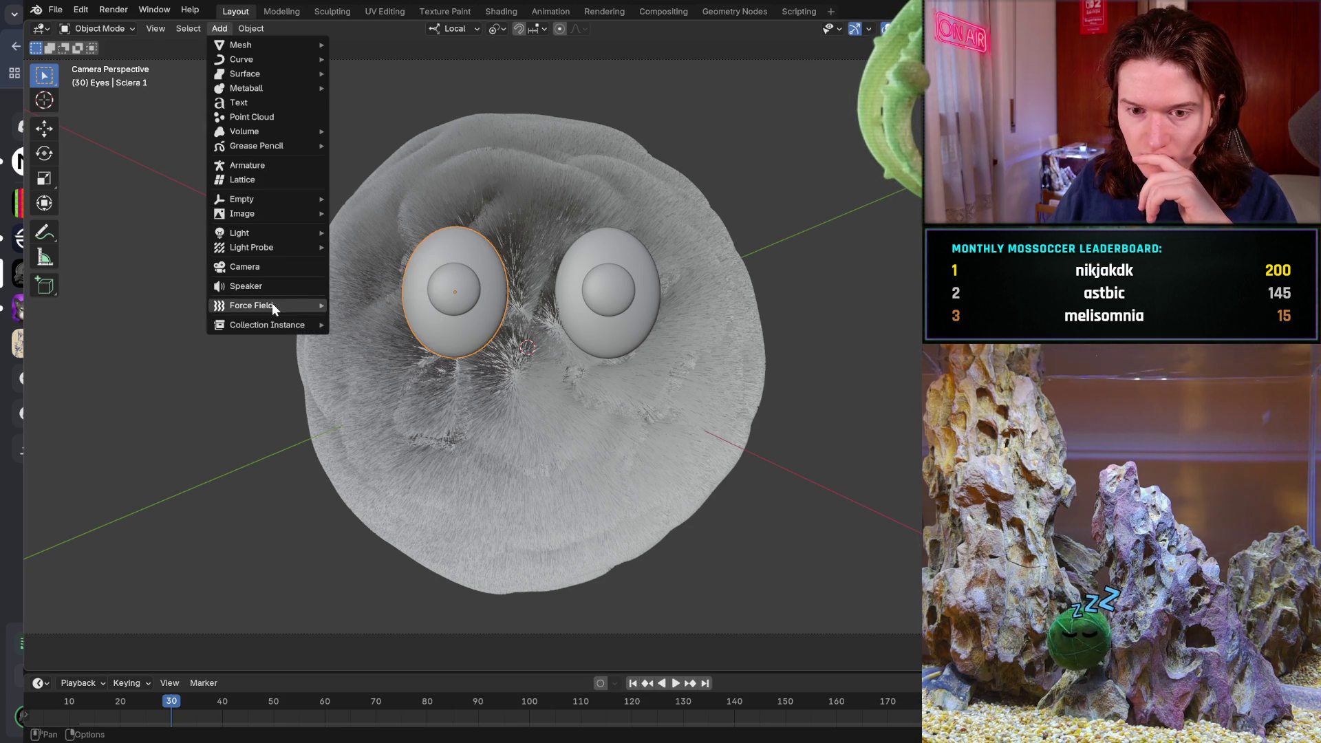
mouse_move(272, 305)
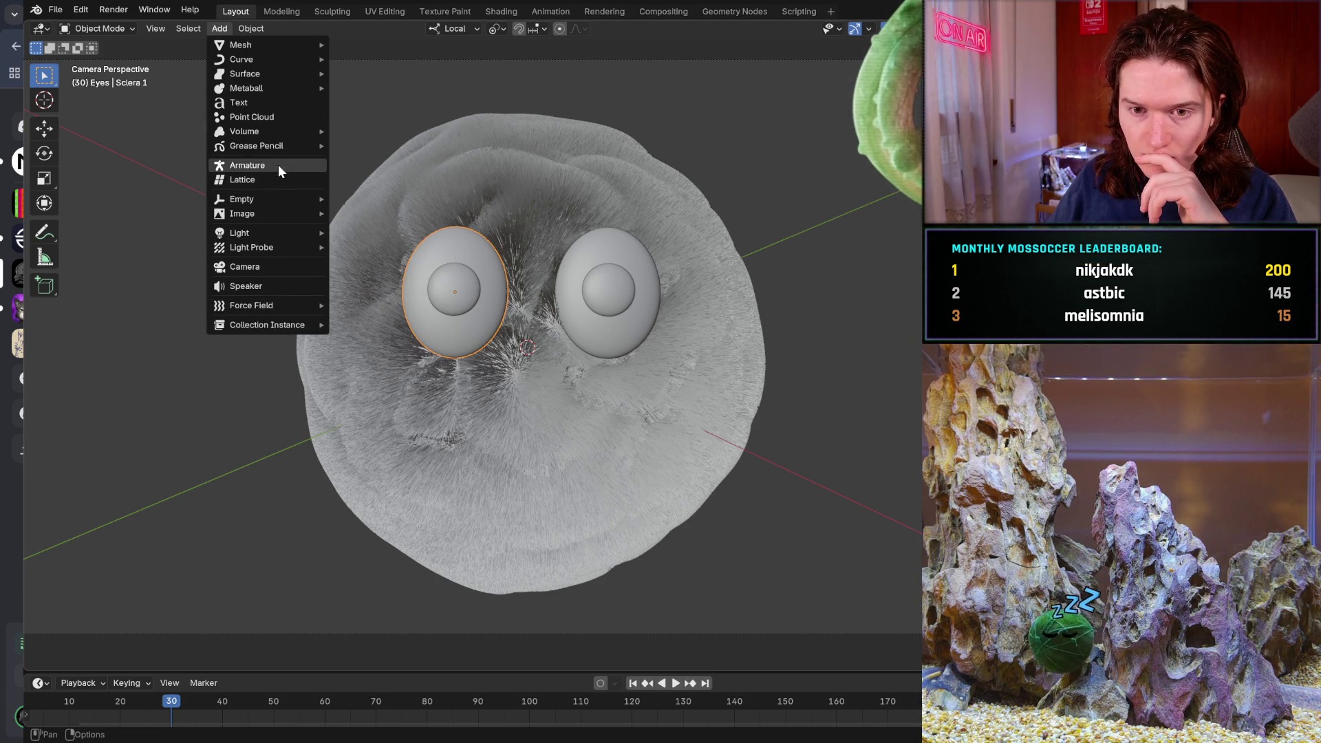
mouse_move(279, 150)
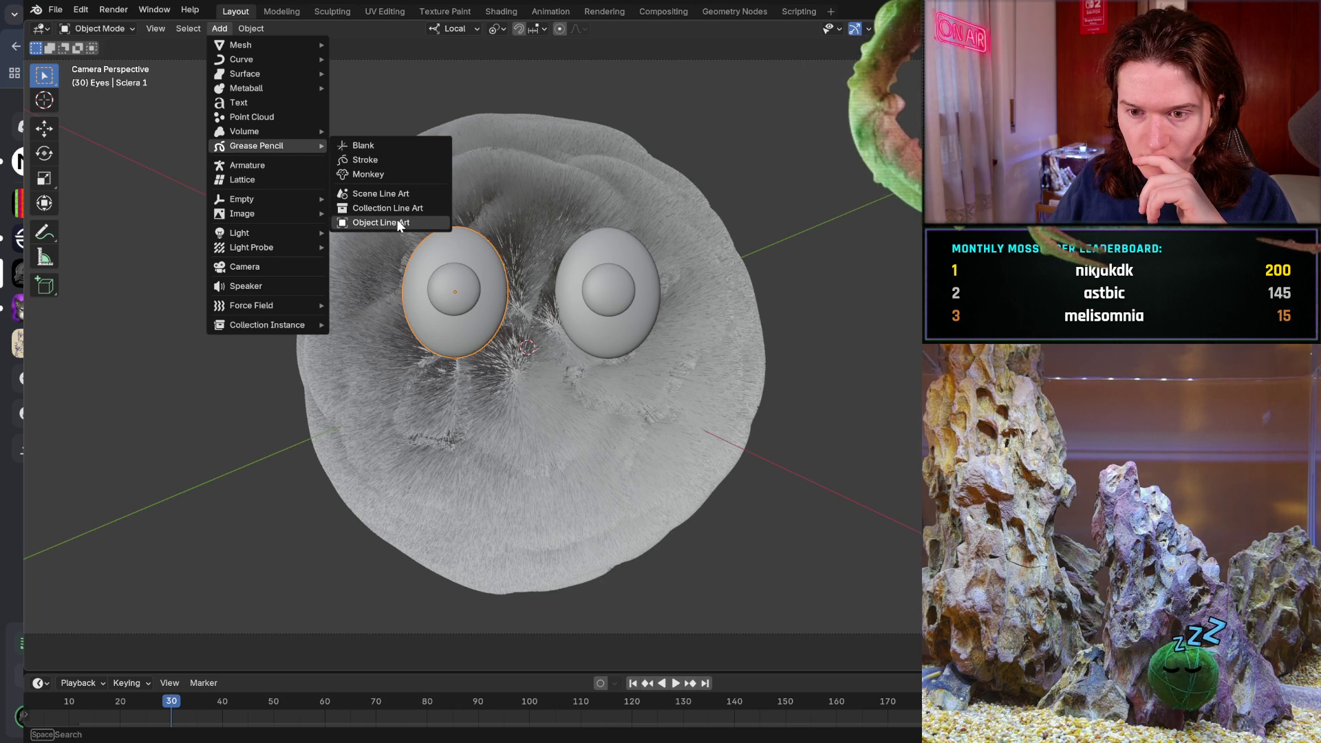
left_click(397, 220)
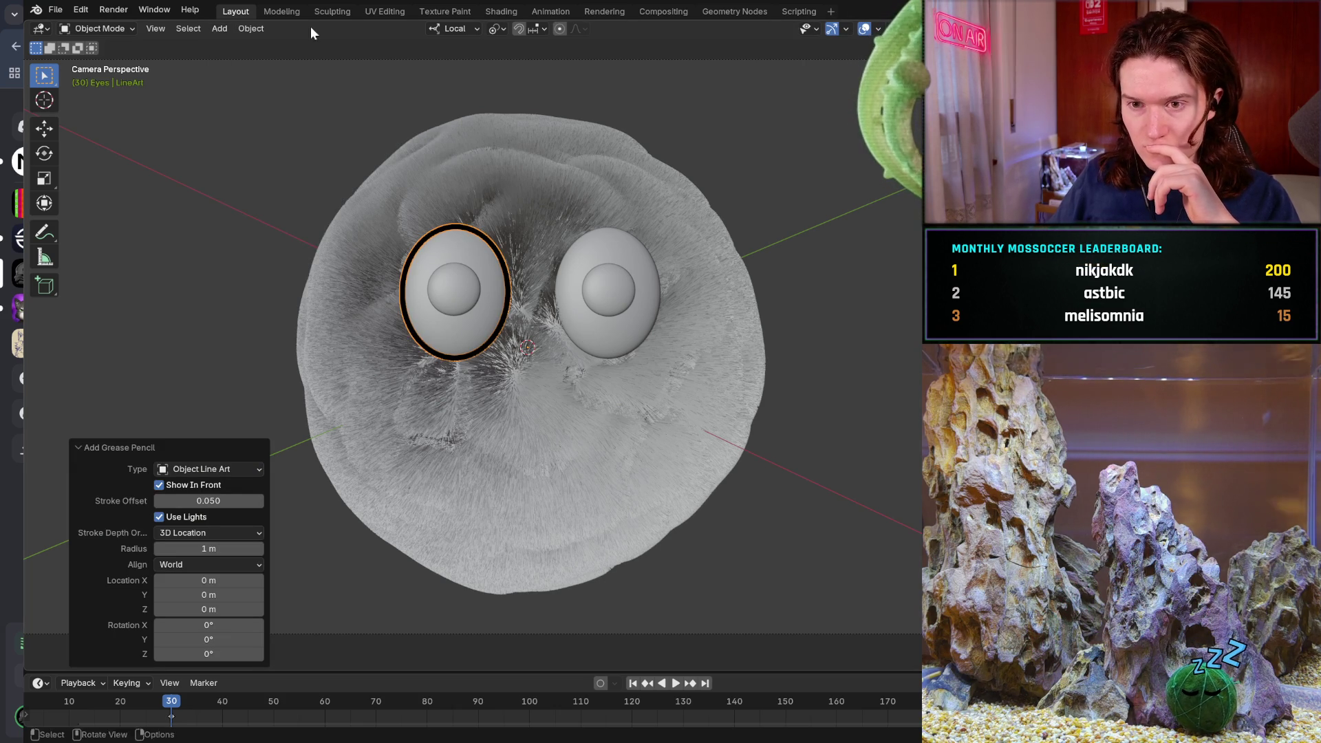
left_click(324, 15)
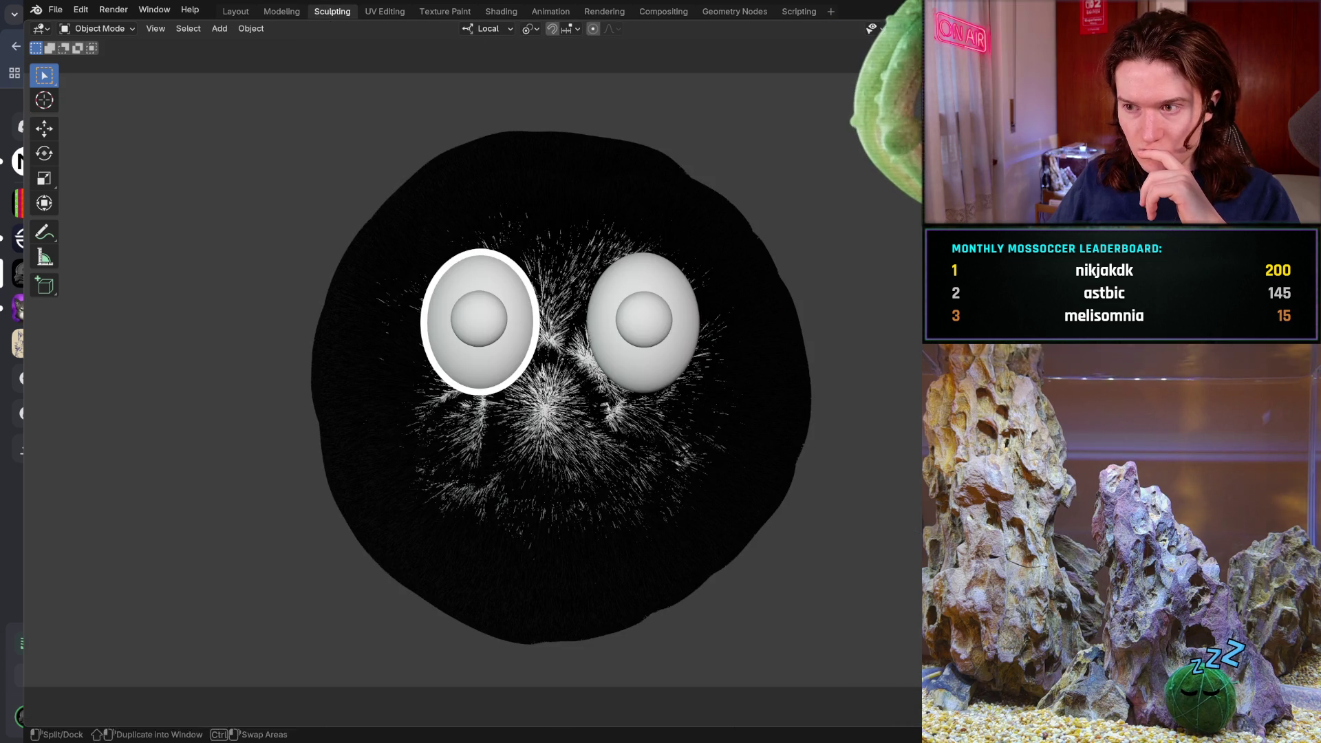
- Isolate the black outline, unhide everything, return to Layout and select the right eye
key("shift+h")
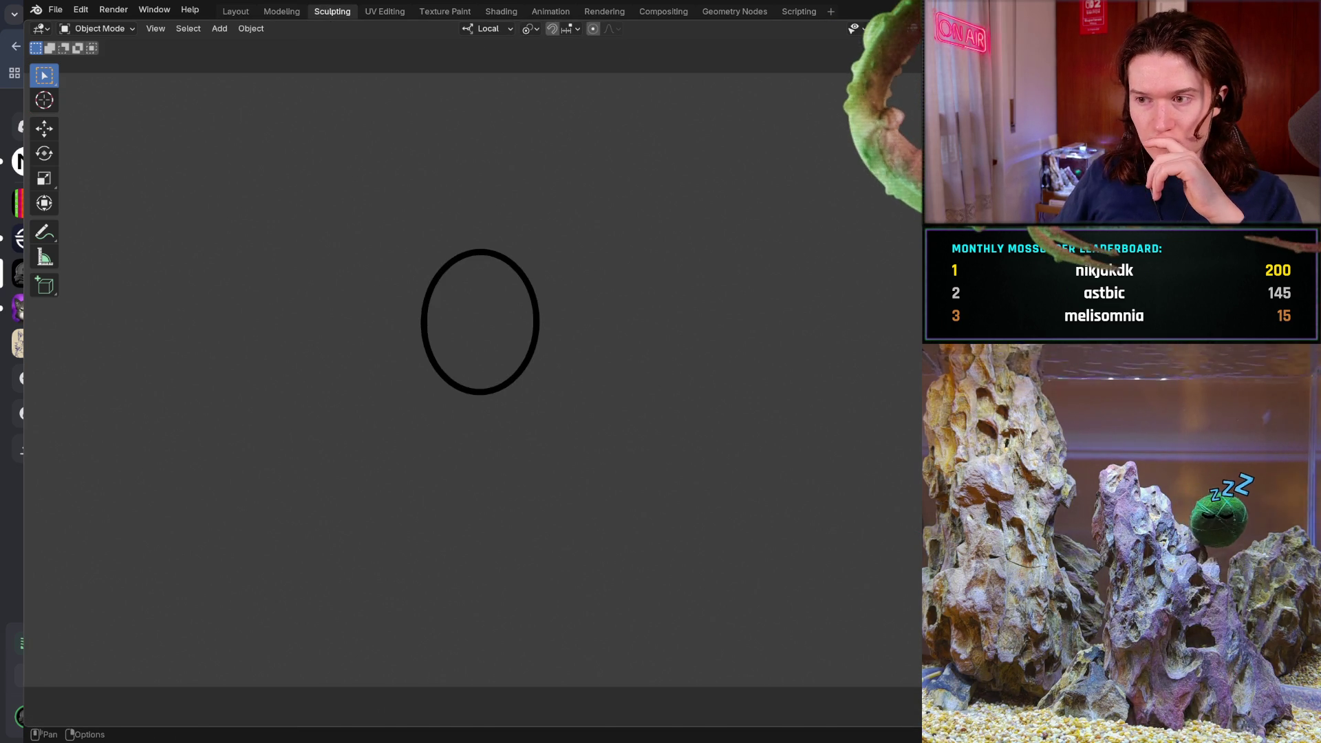
key("alt+h")
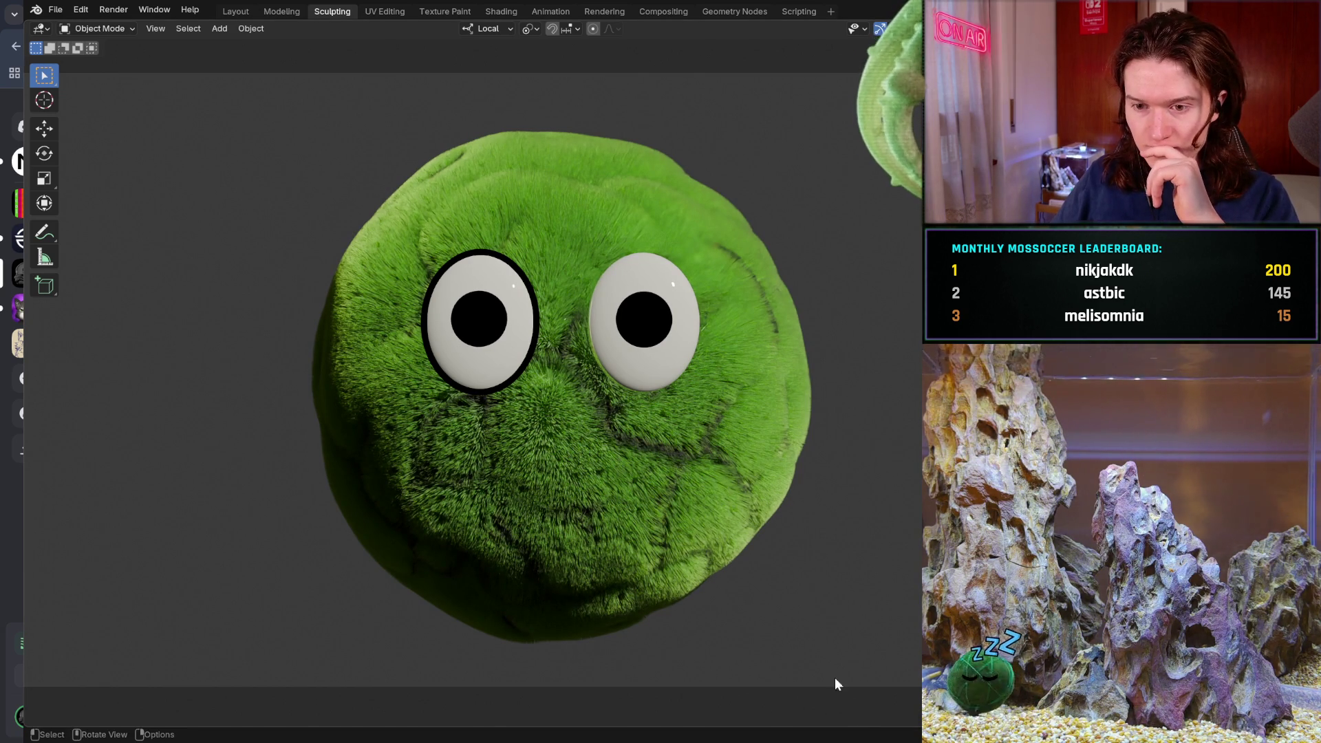
left_click(252, 13)
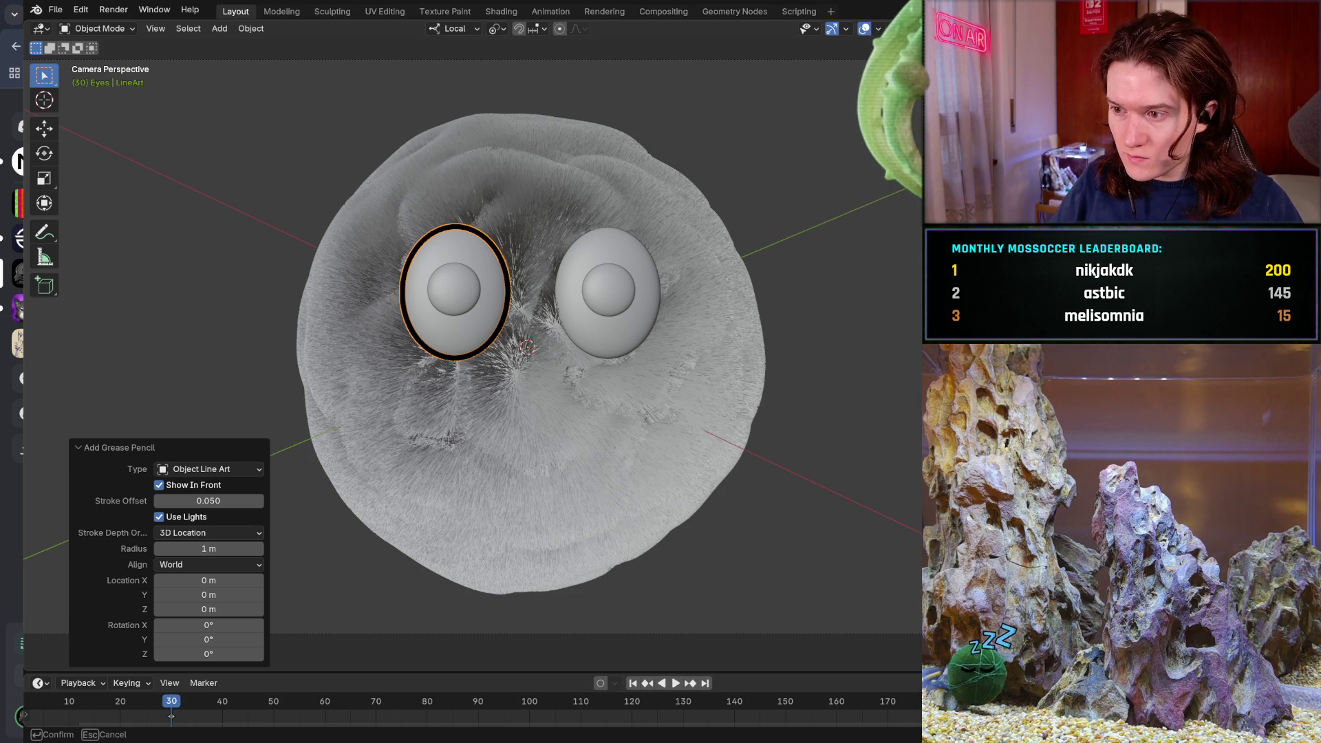
left_click(607, 292)
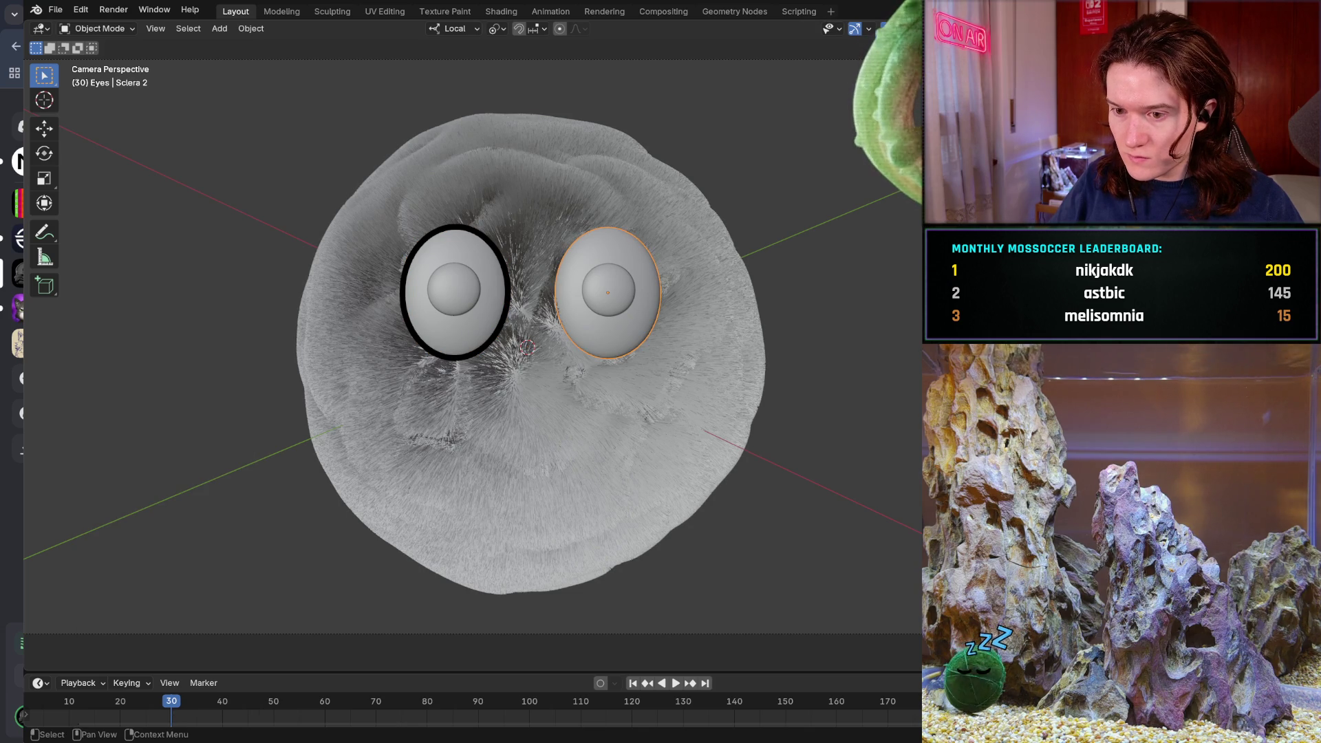
- Add an Object Line Art outline (LineArt.001) to the right eye and view it in the rendered Sculpting workspace
left_click(226, 31)
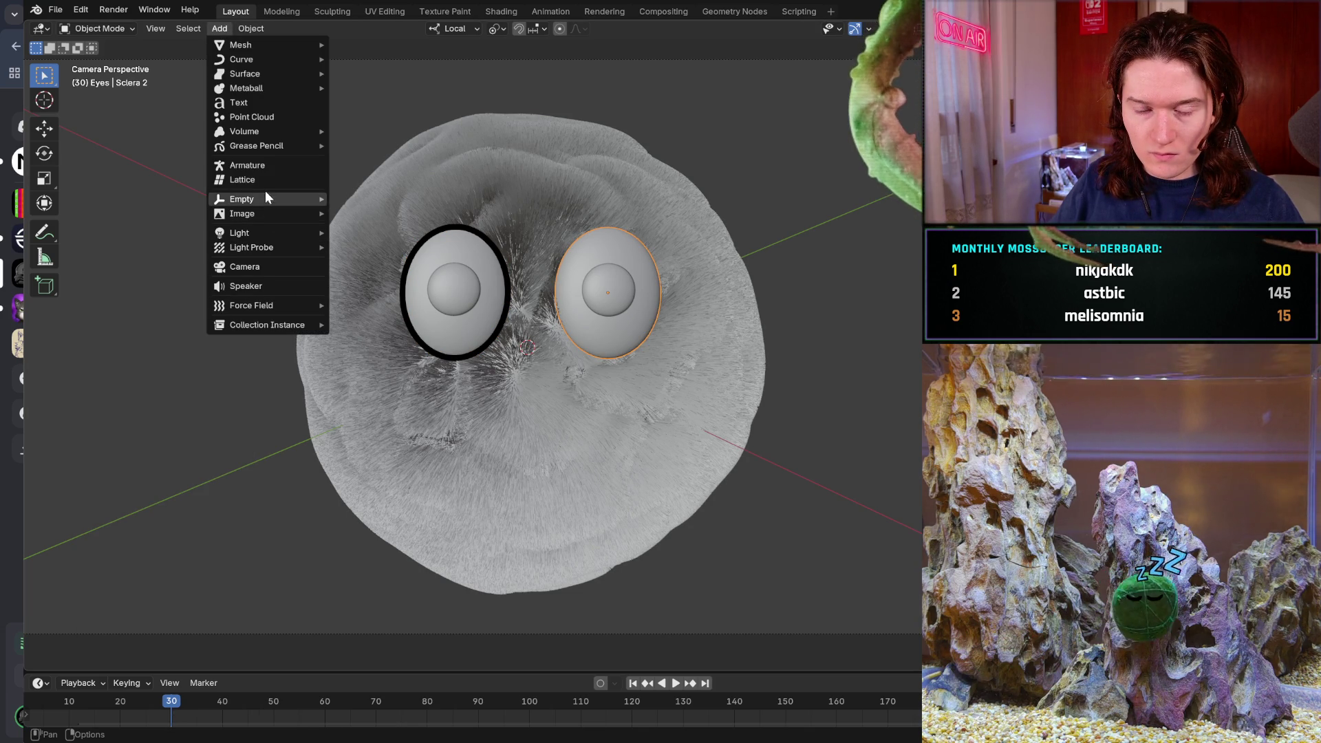
mouse_move(278, 146)
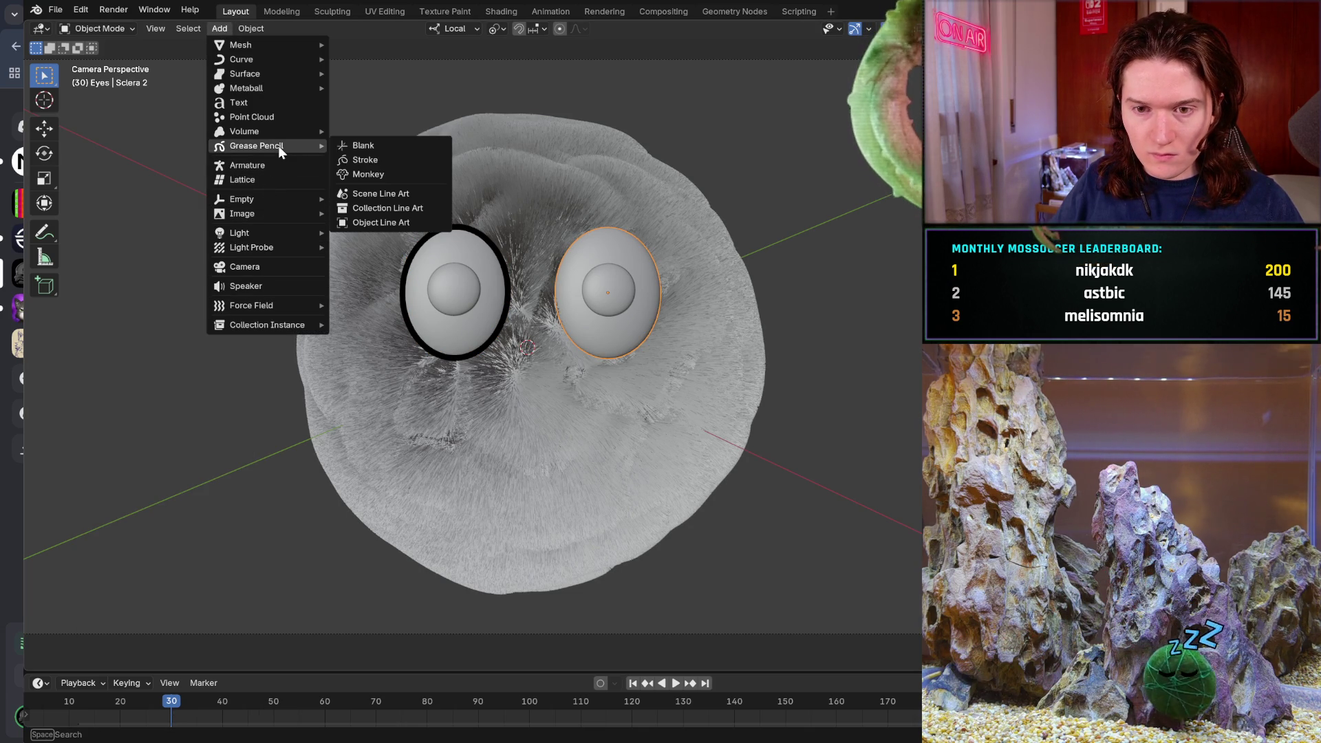
left_click(361, 219)
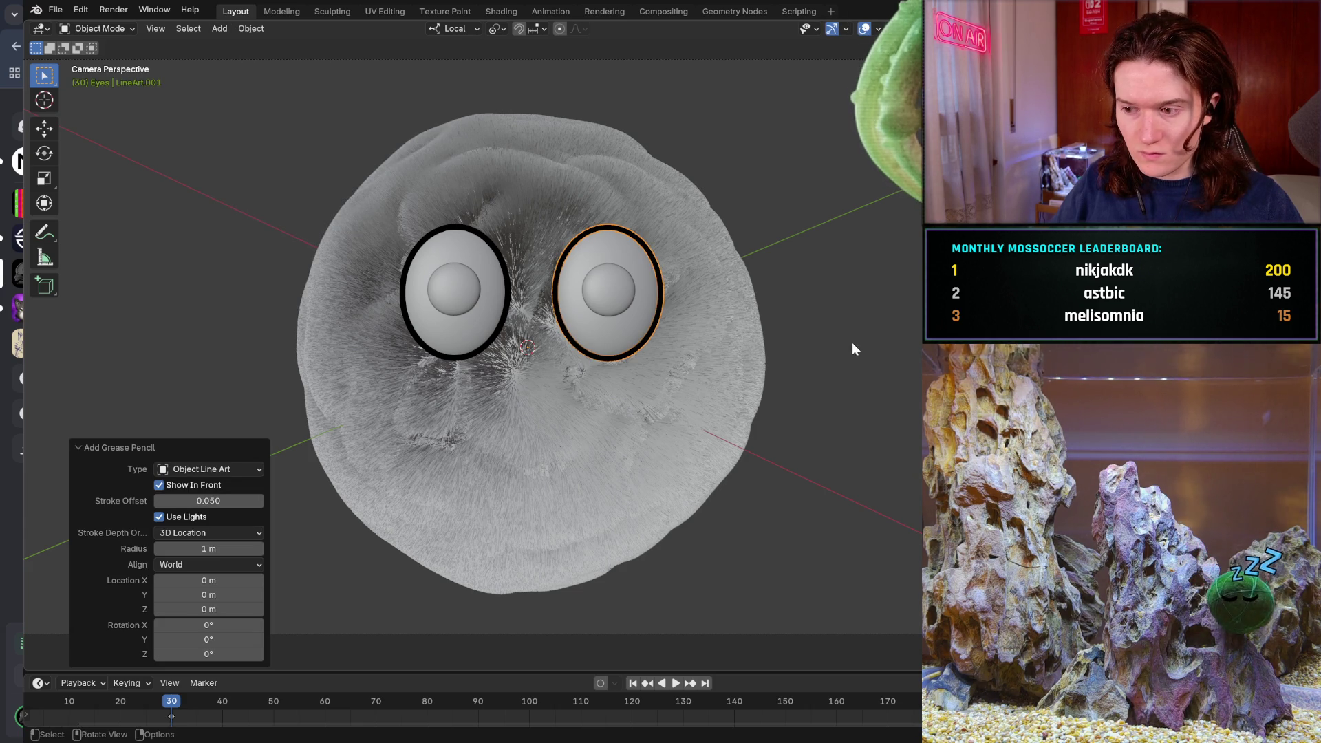
left_click(328, 10)
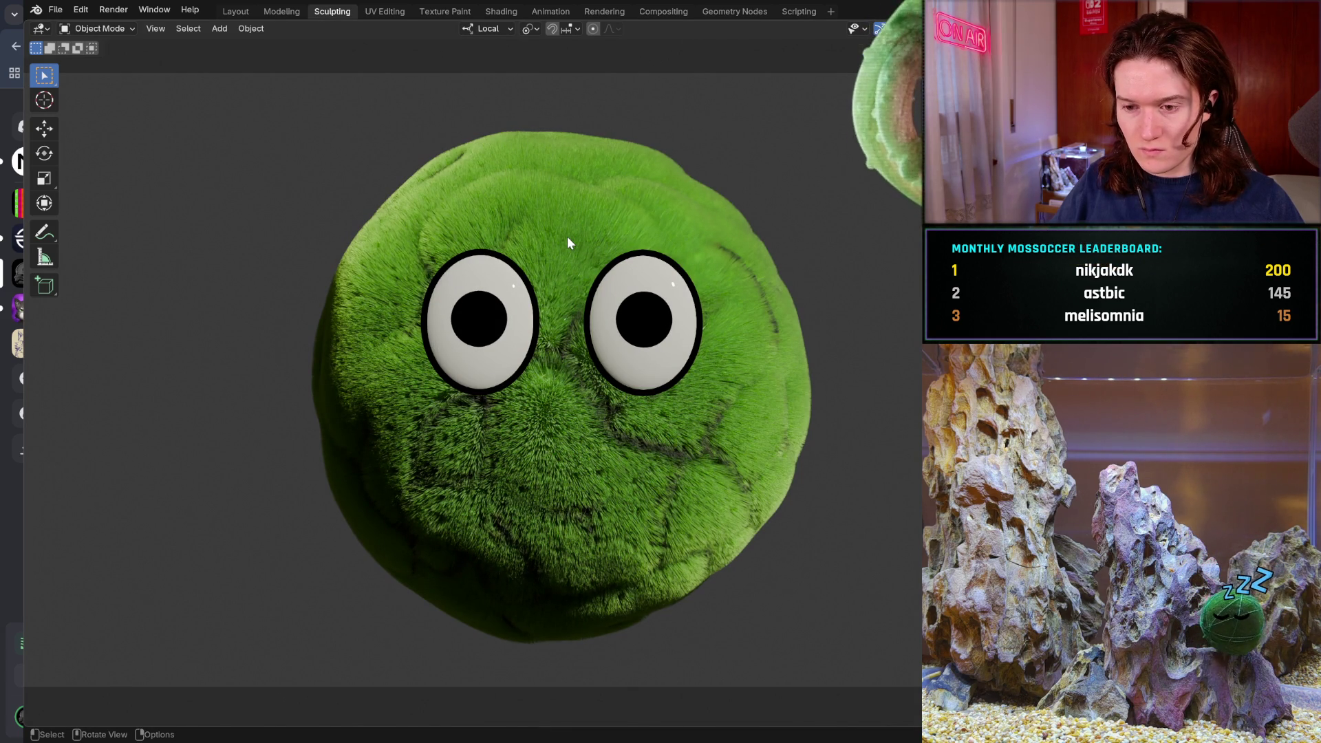
- Check the camera view, then save the scene as mossball_emote_blink_1.blend
key("KP_0")
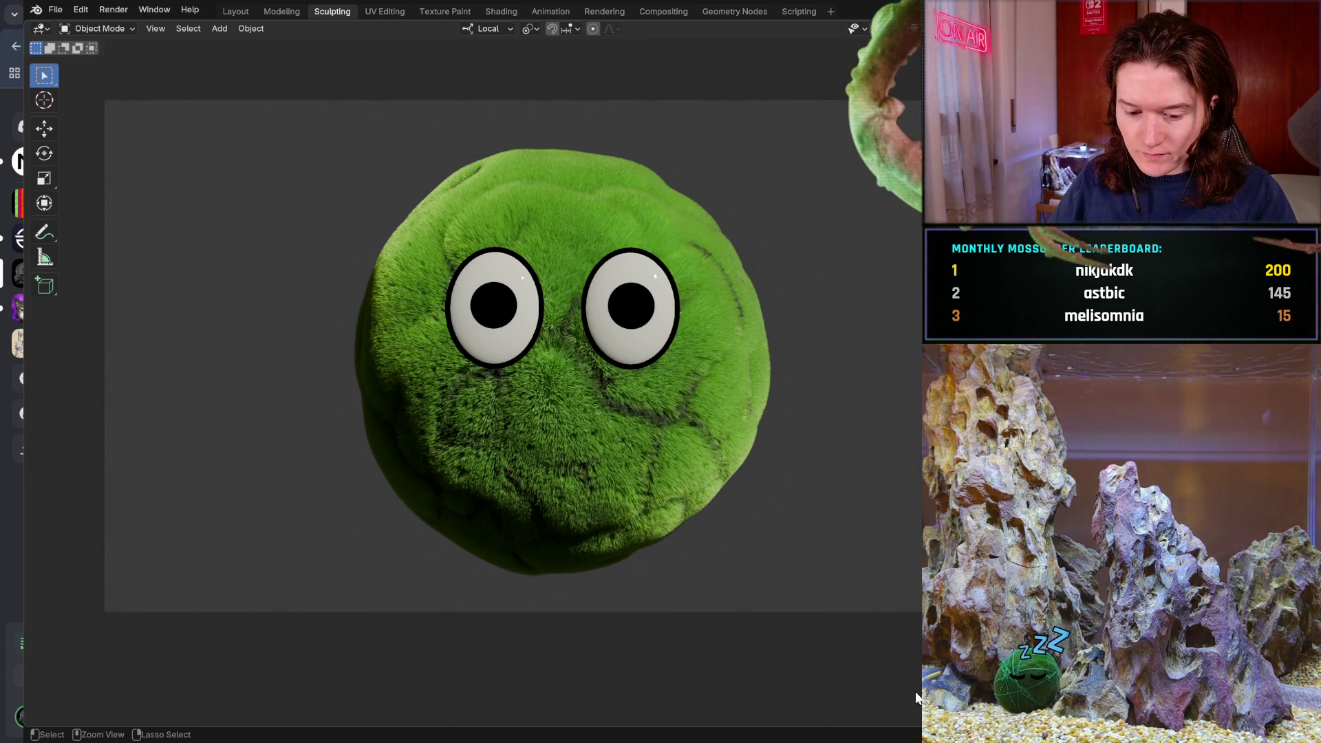
key("ctrl")
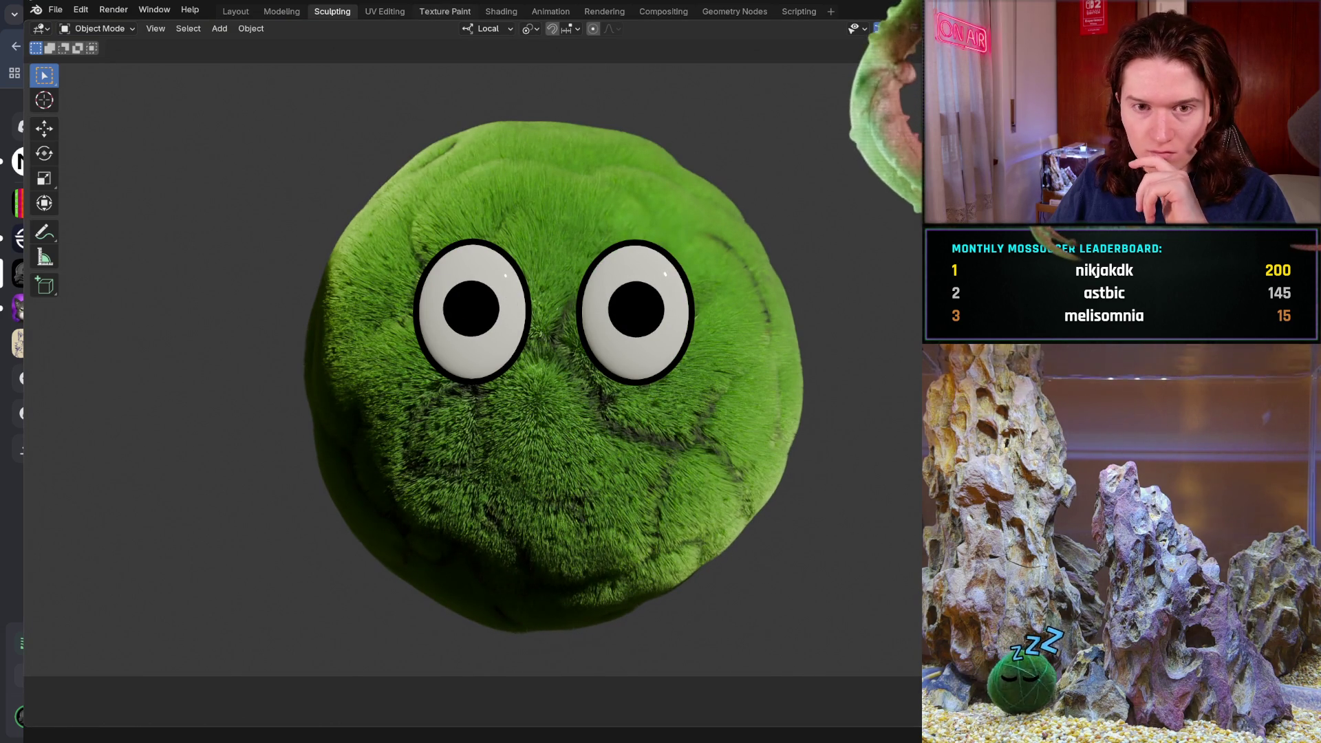
left_click(54, 10)
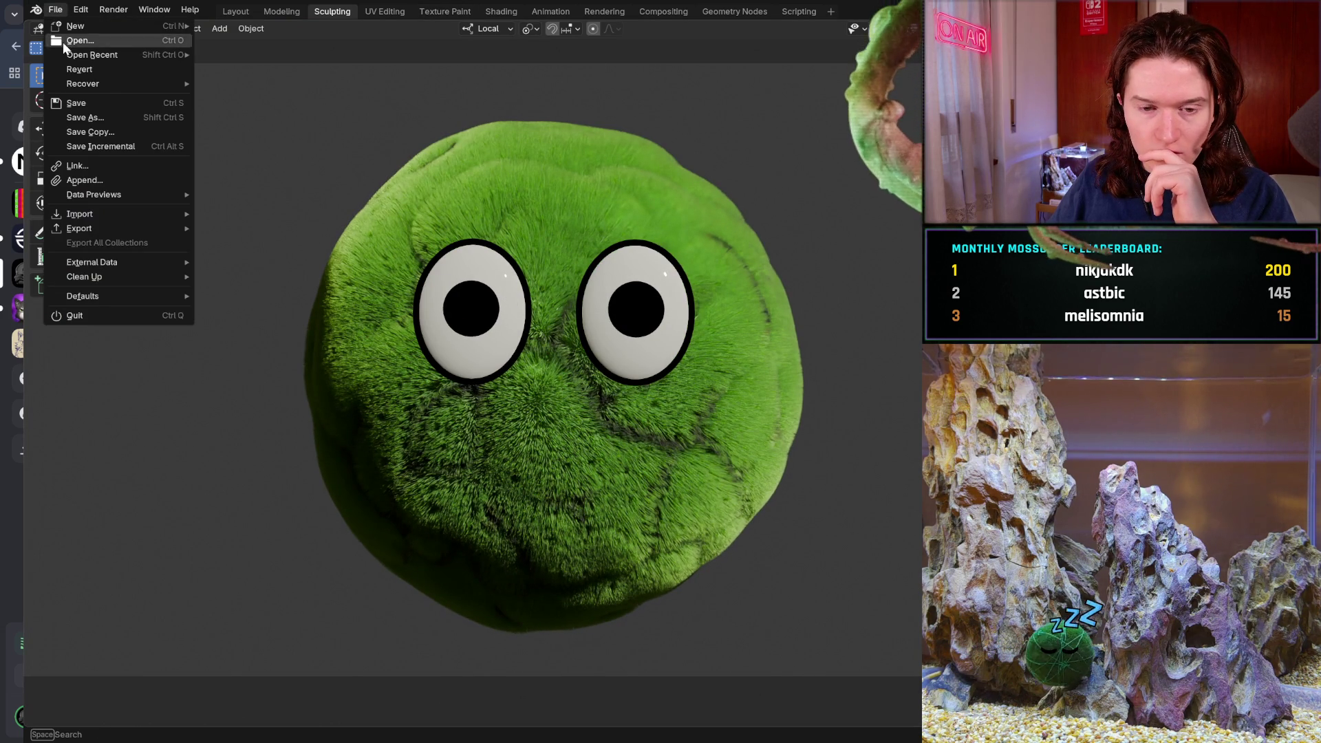
left_click(80, 100)
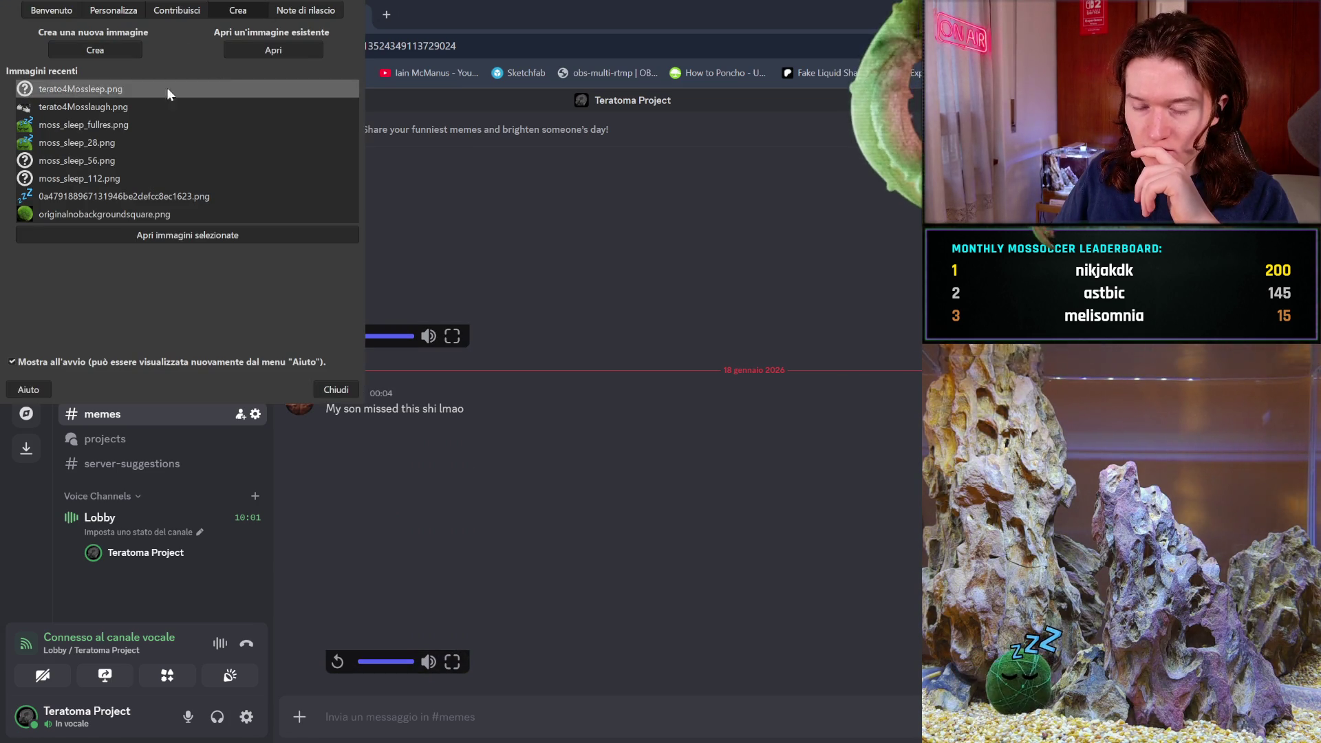
- Paste the moss-ball screenshot into GIMP as a new image, pick Unified Transform, then switch to Discord
key("Escape")
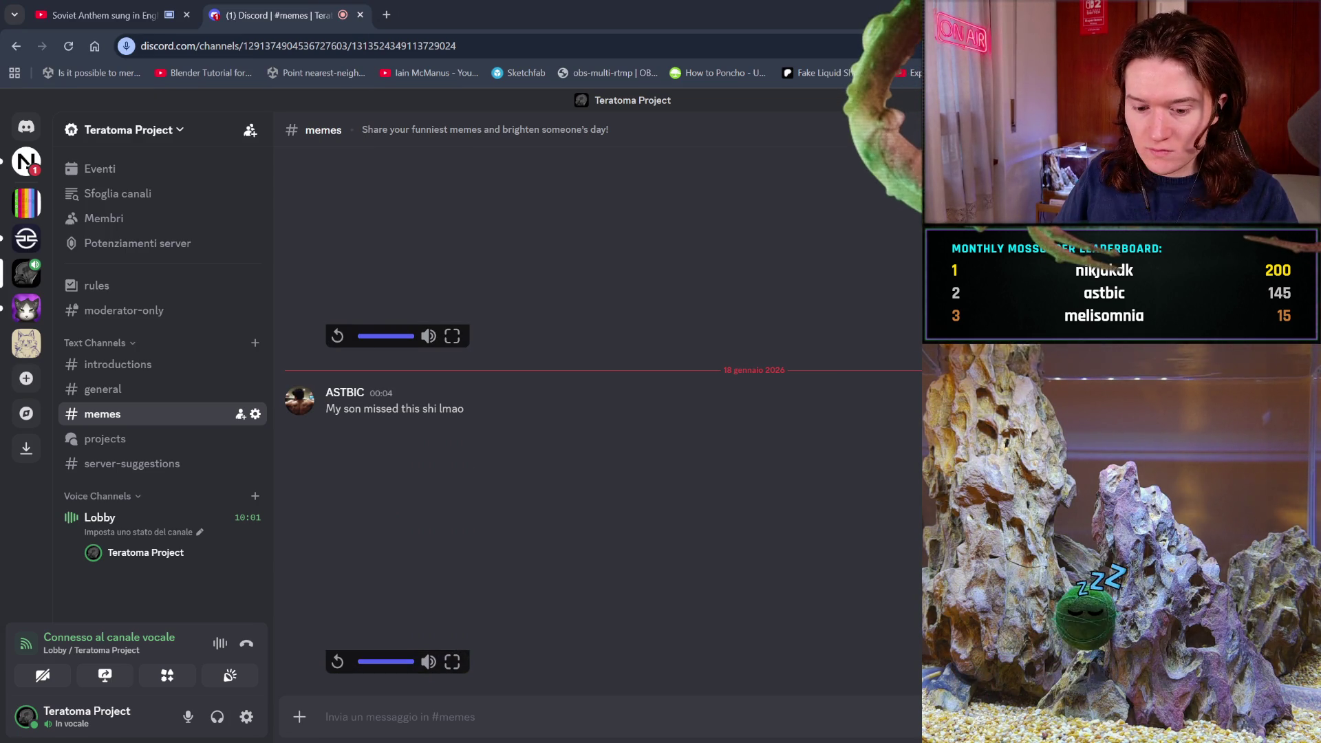
key("ctrl+shift+v")
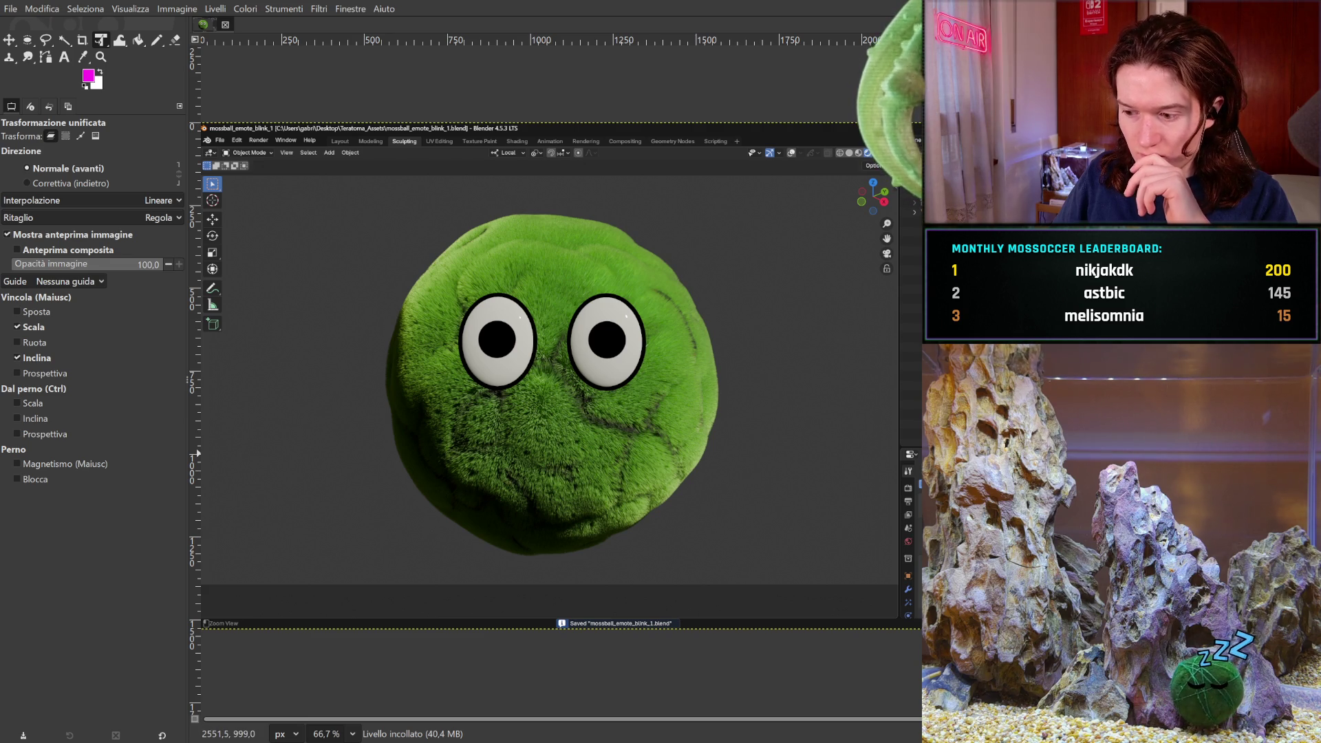
left_click(777, 544)
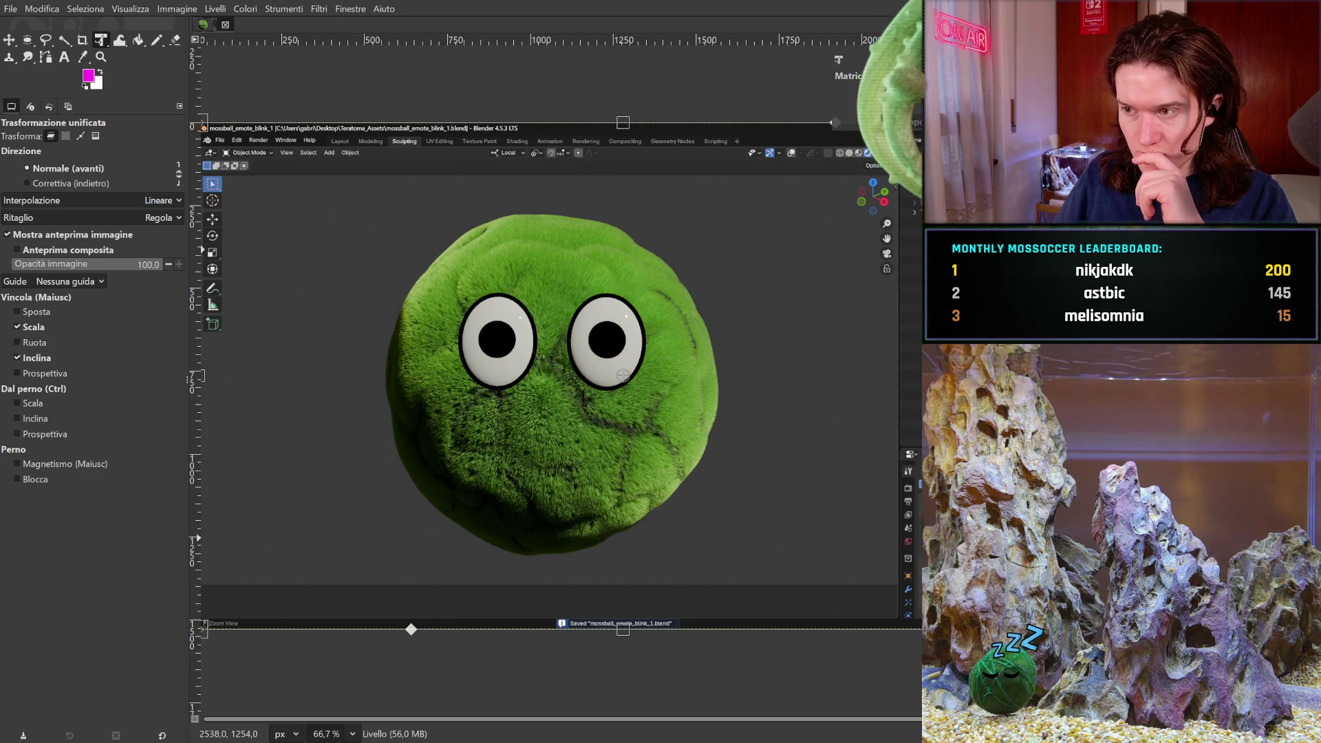
key("alt+Tab")
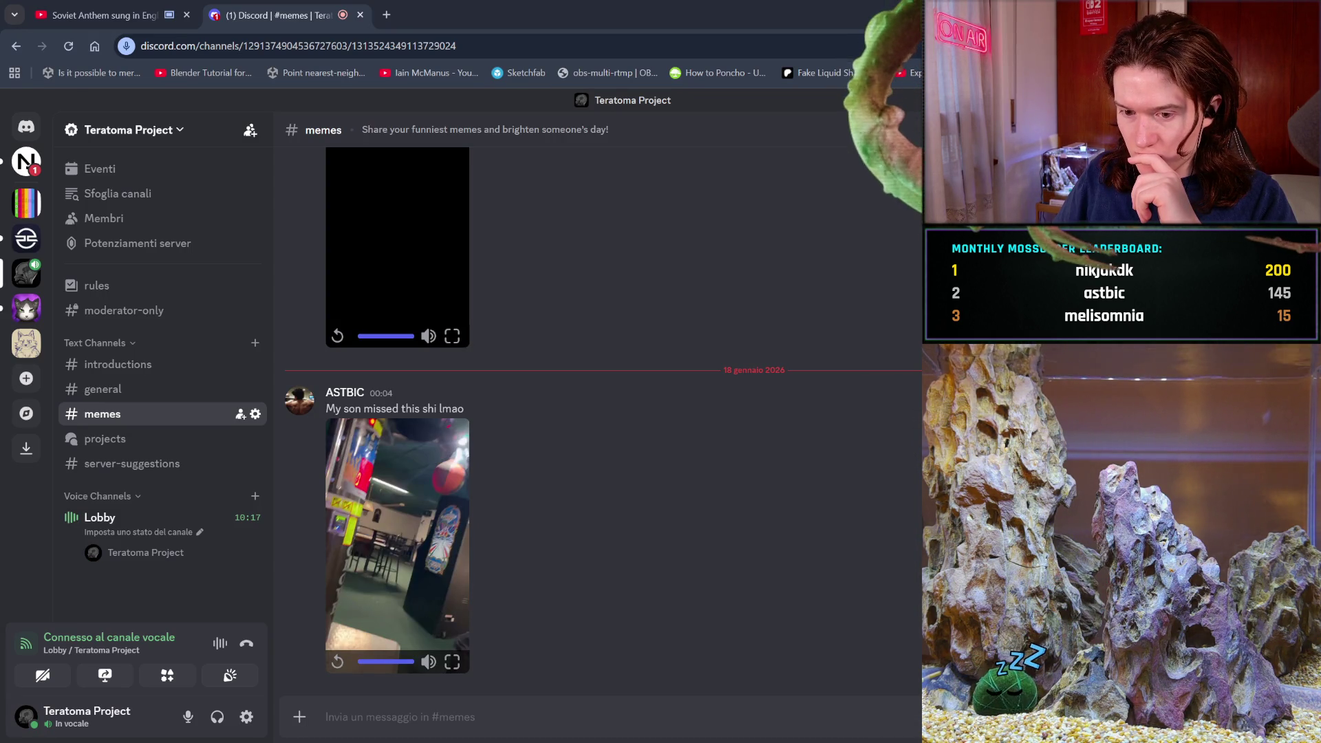
- Switch from Discord back to the Blender moss-ball scene
key("alt+Tab")
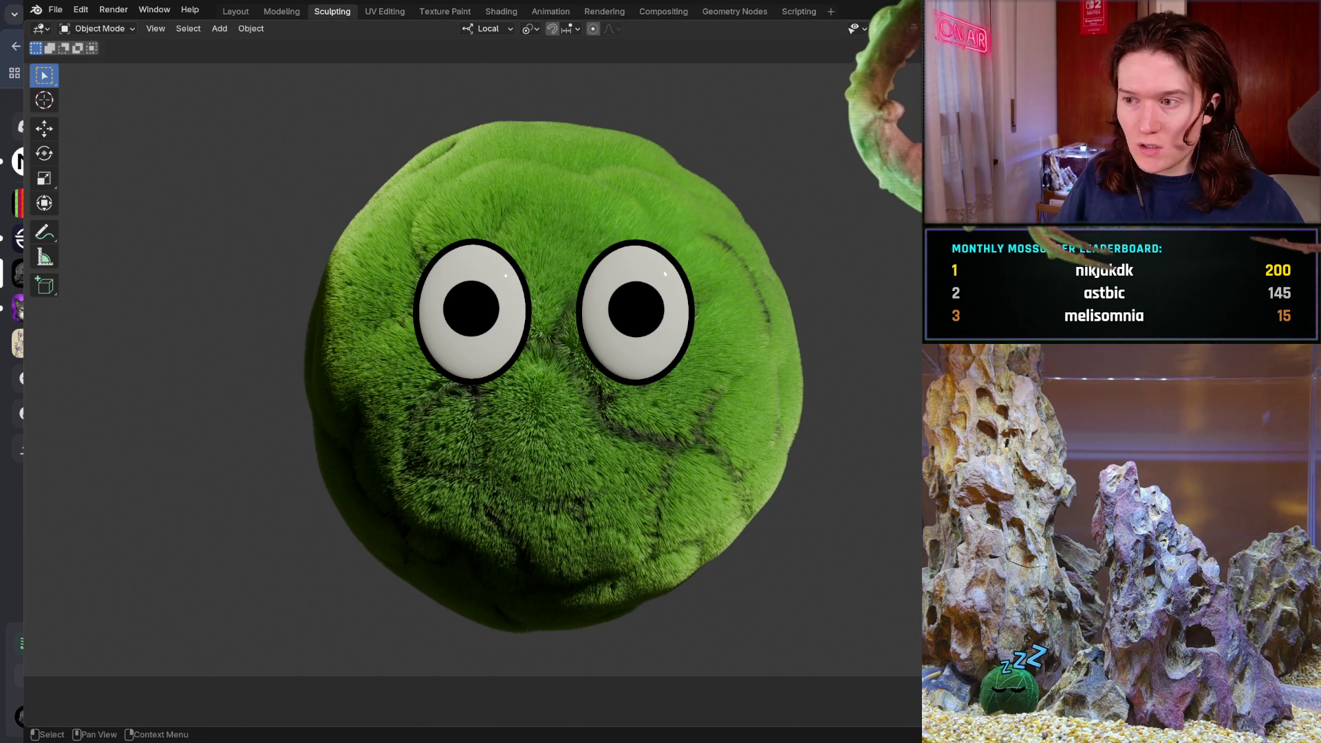
- Switch to the Layout workspace and select the right, then left, eye-cutting sphere
left_click(236, 12)
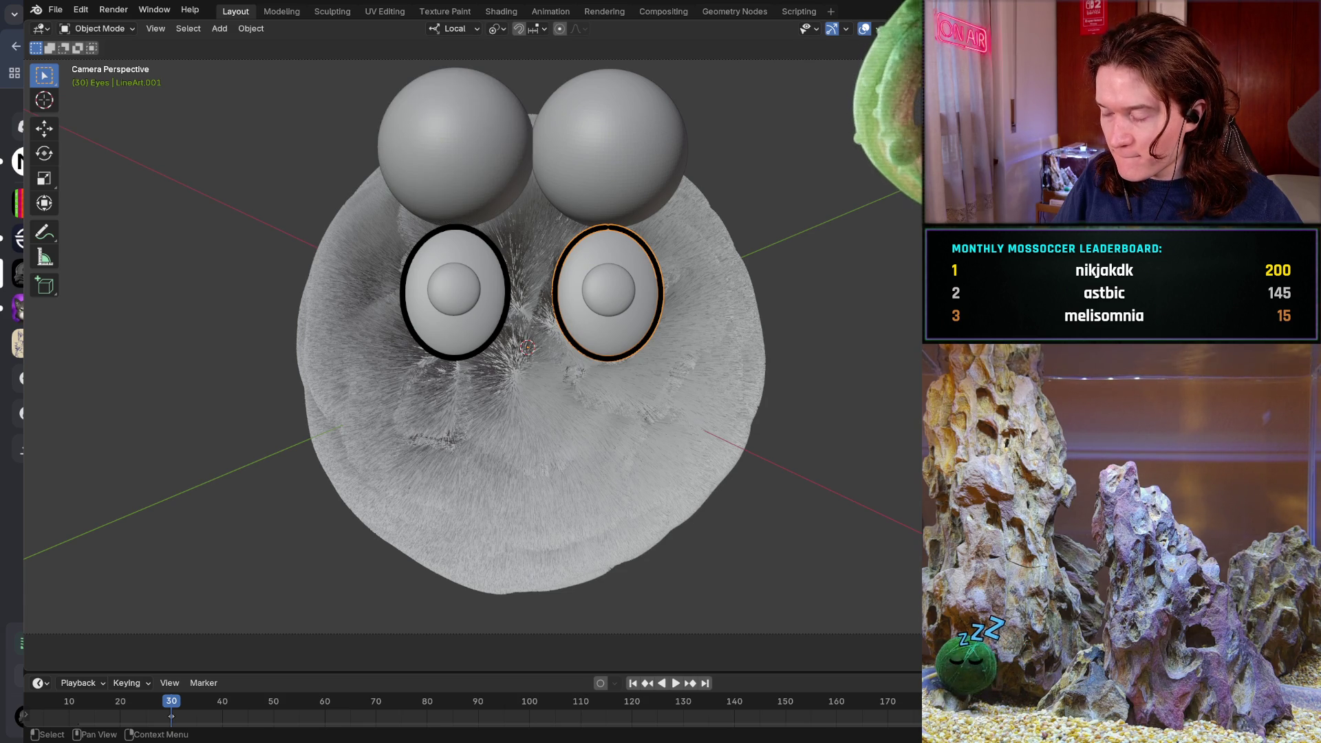
left_click(576, 164)
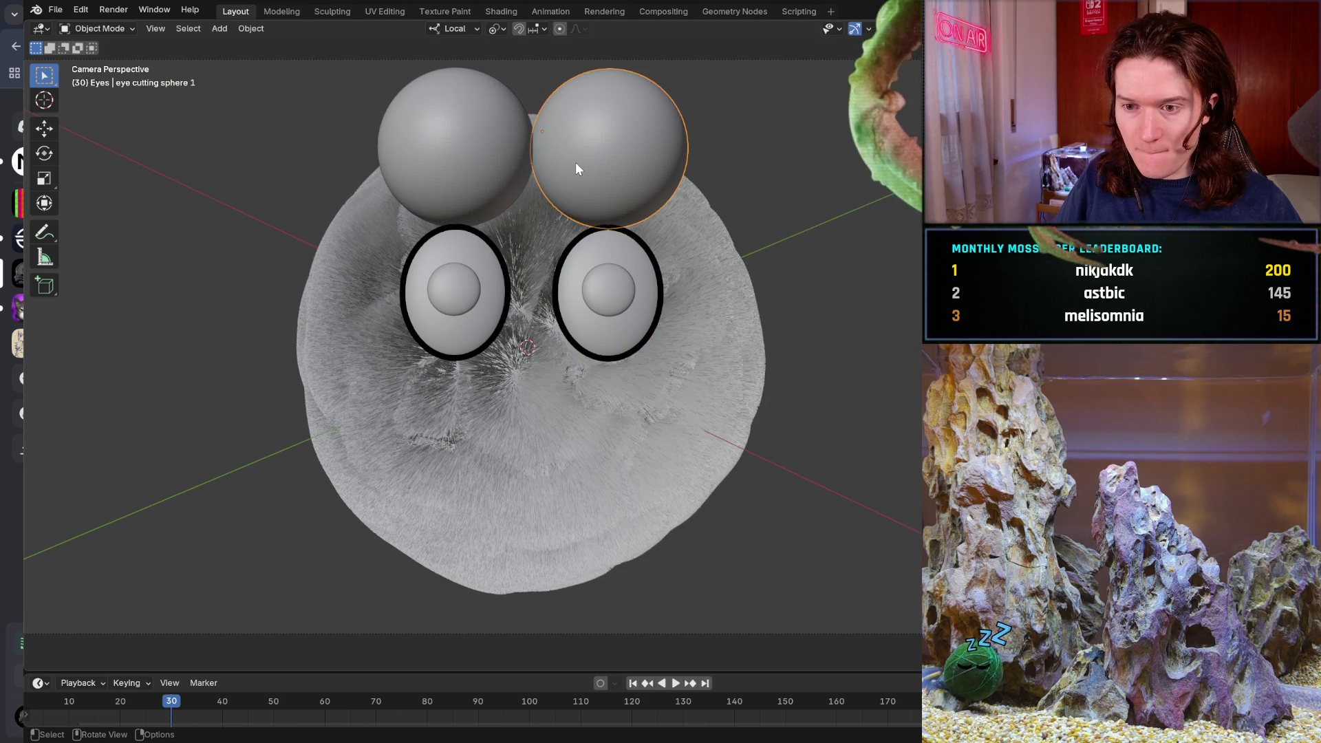
key("shift")
left_click(444, 160, "shift")
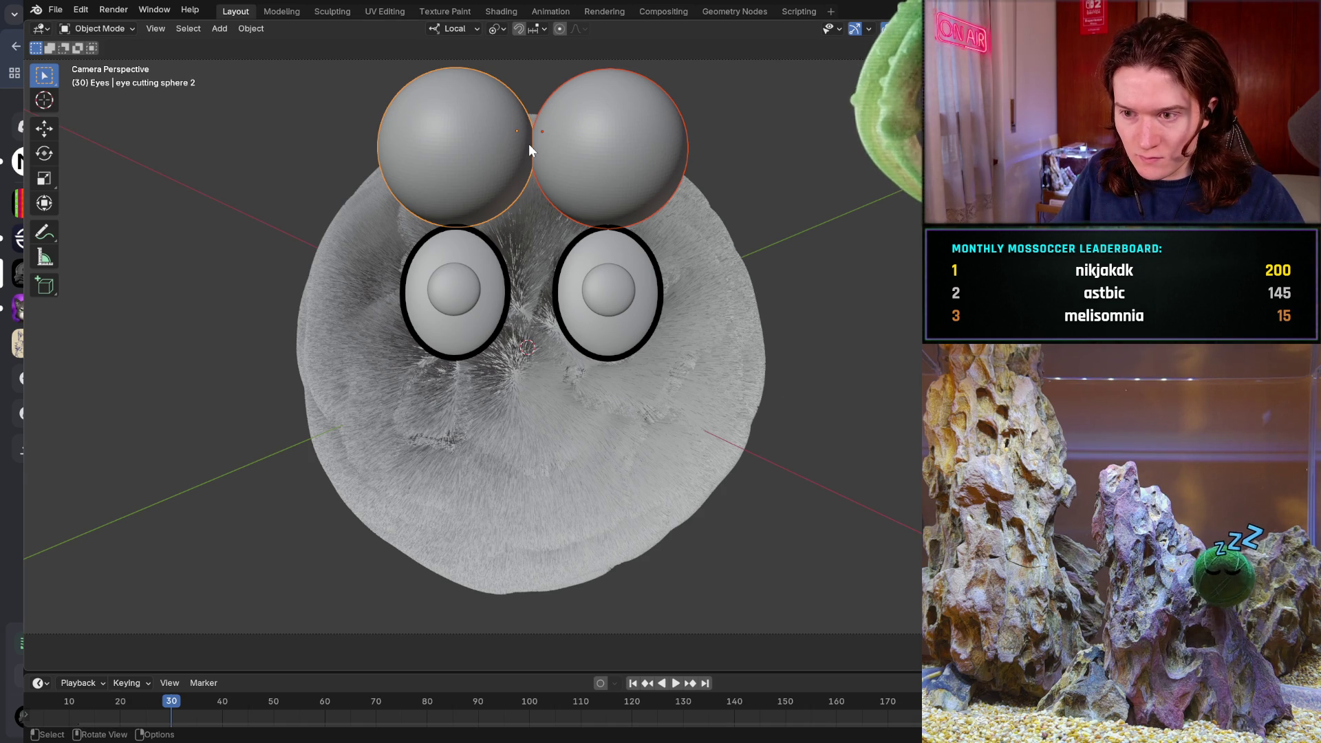
- Move both eye-cutting spheres slightly up and to the right so they sit just above the eye whites
key("g")
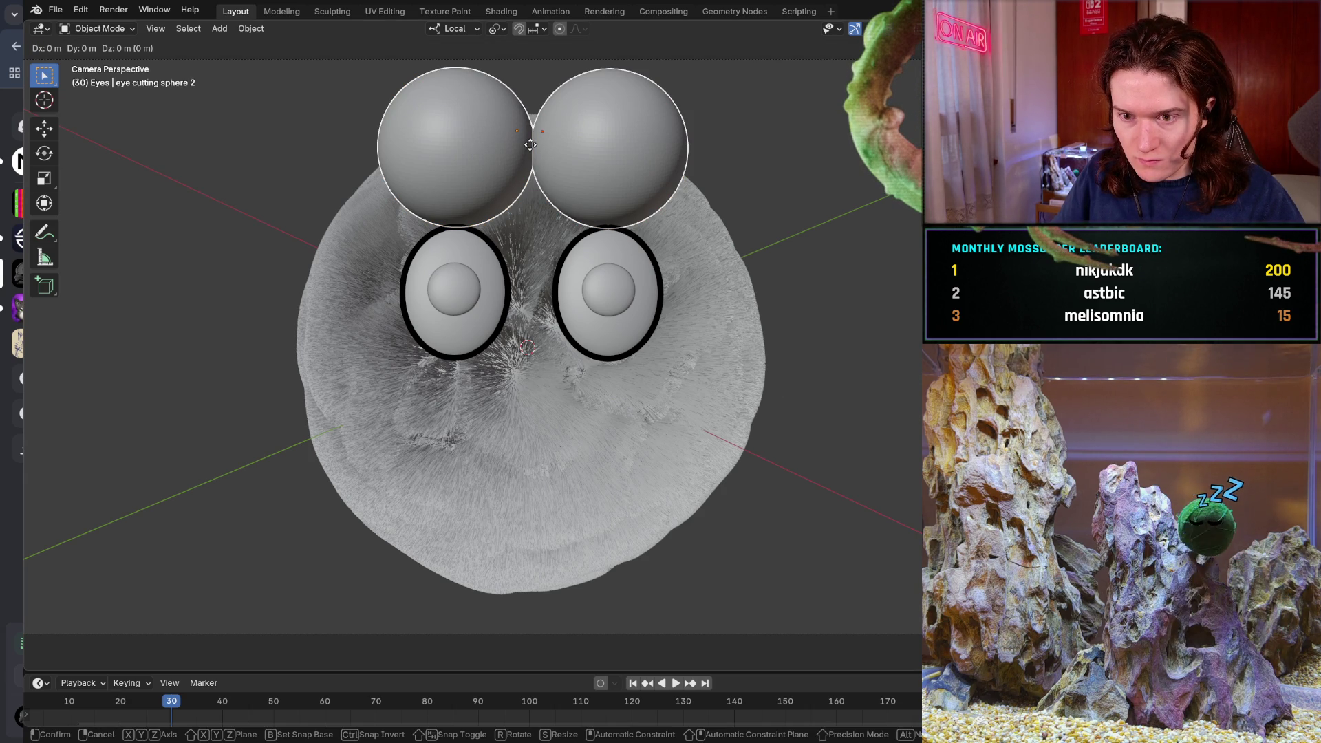
key("x")
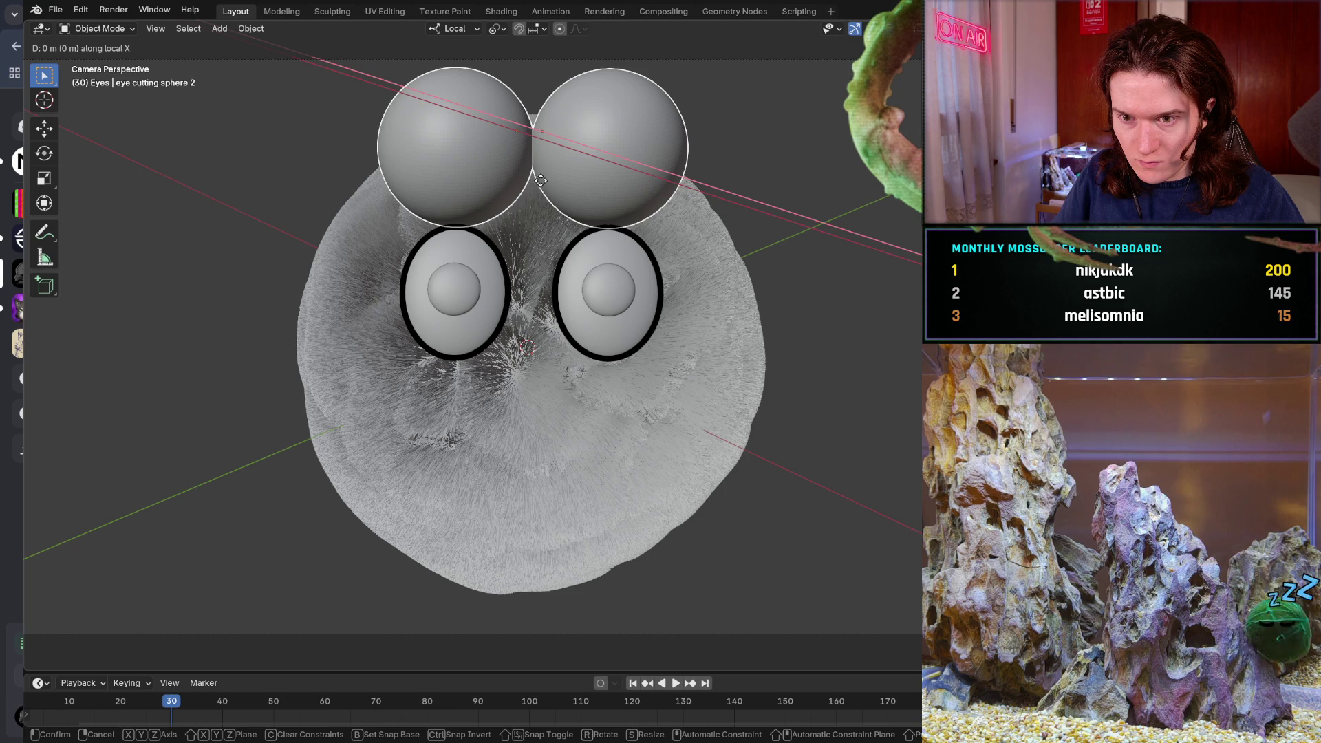
key("z")
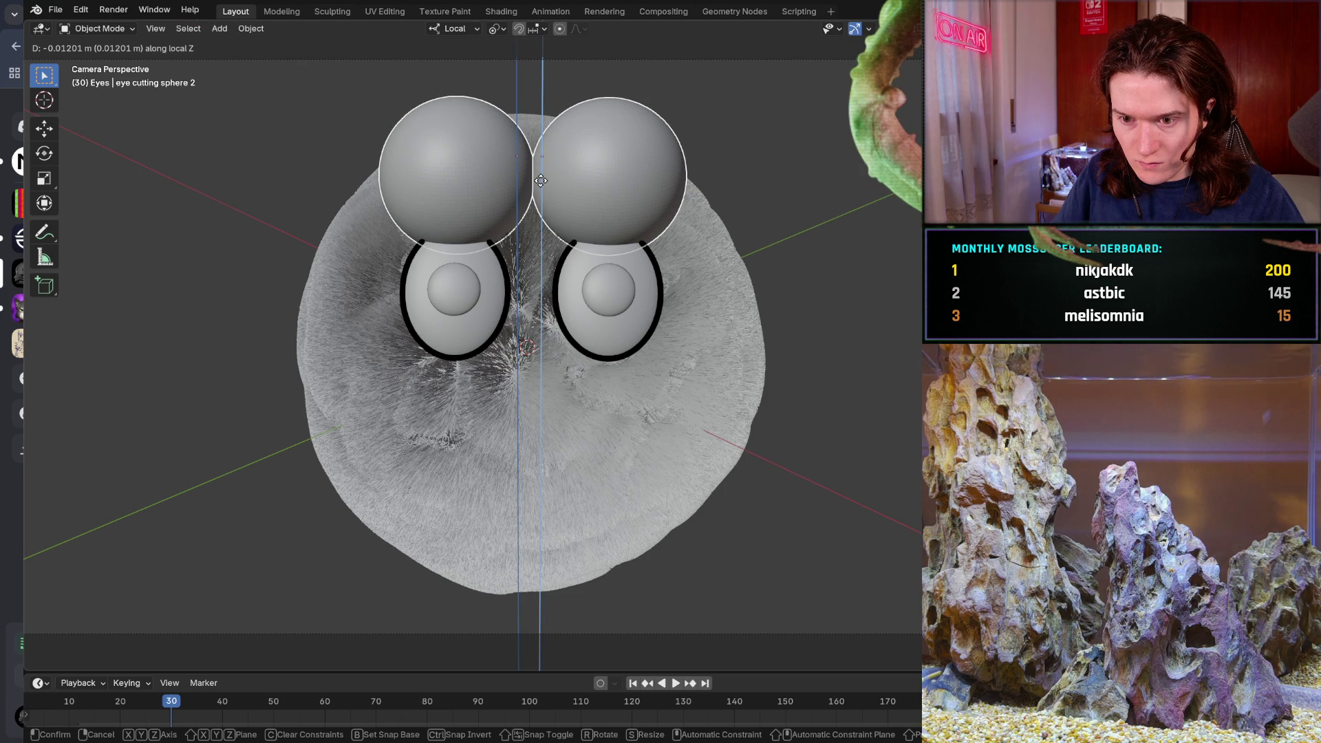
key("x")
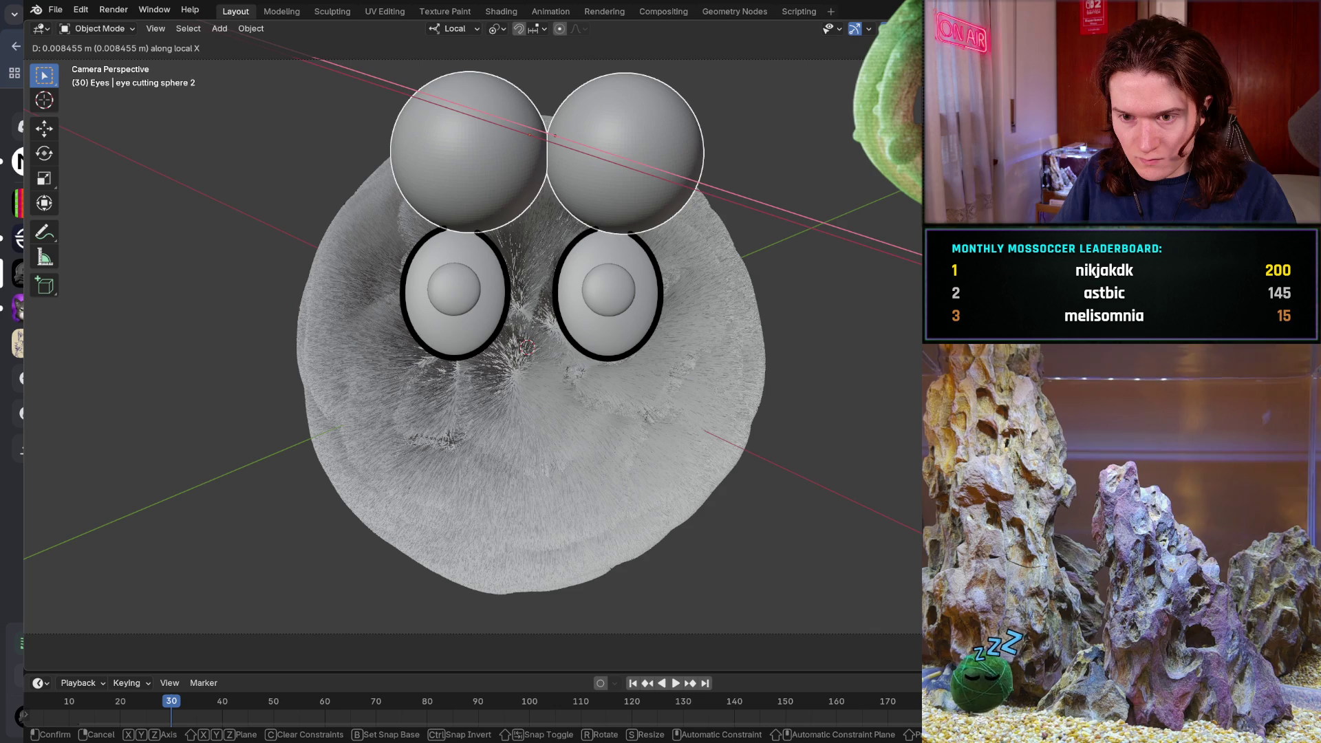
key("Escape")
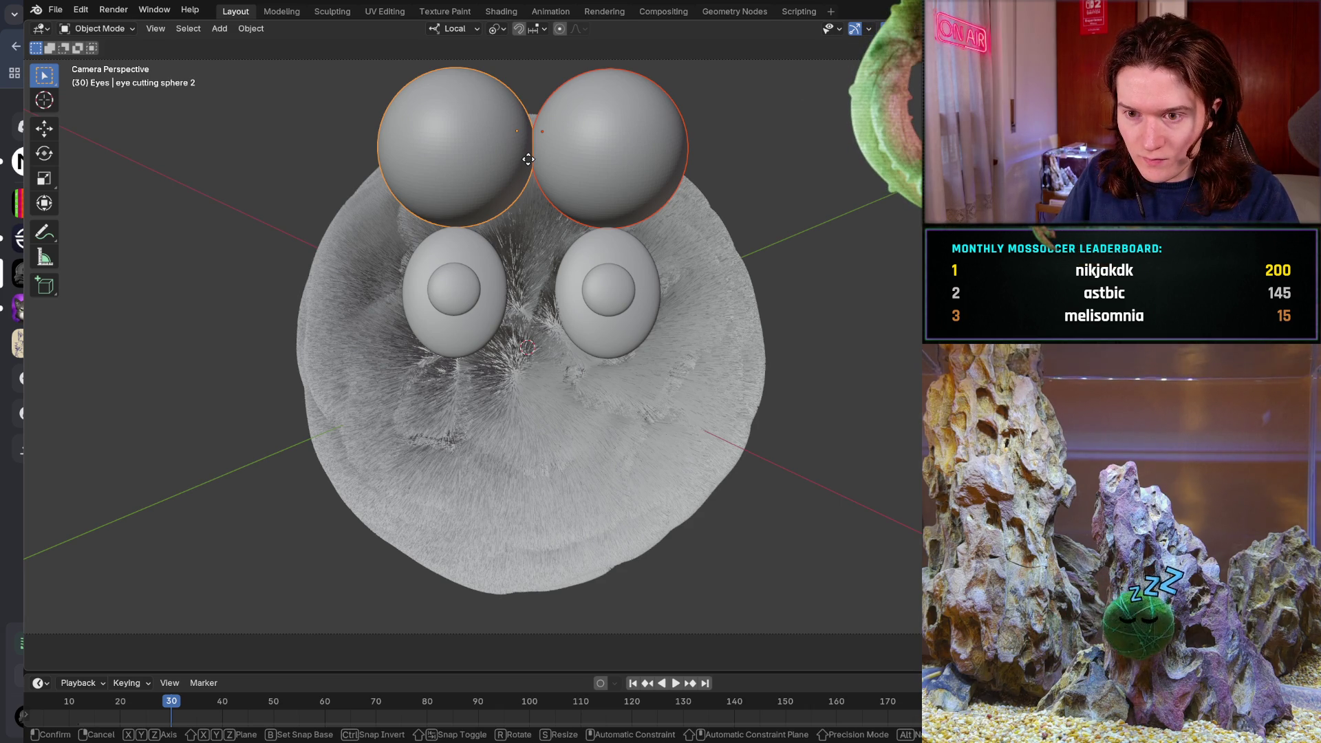
key("g")
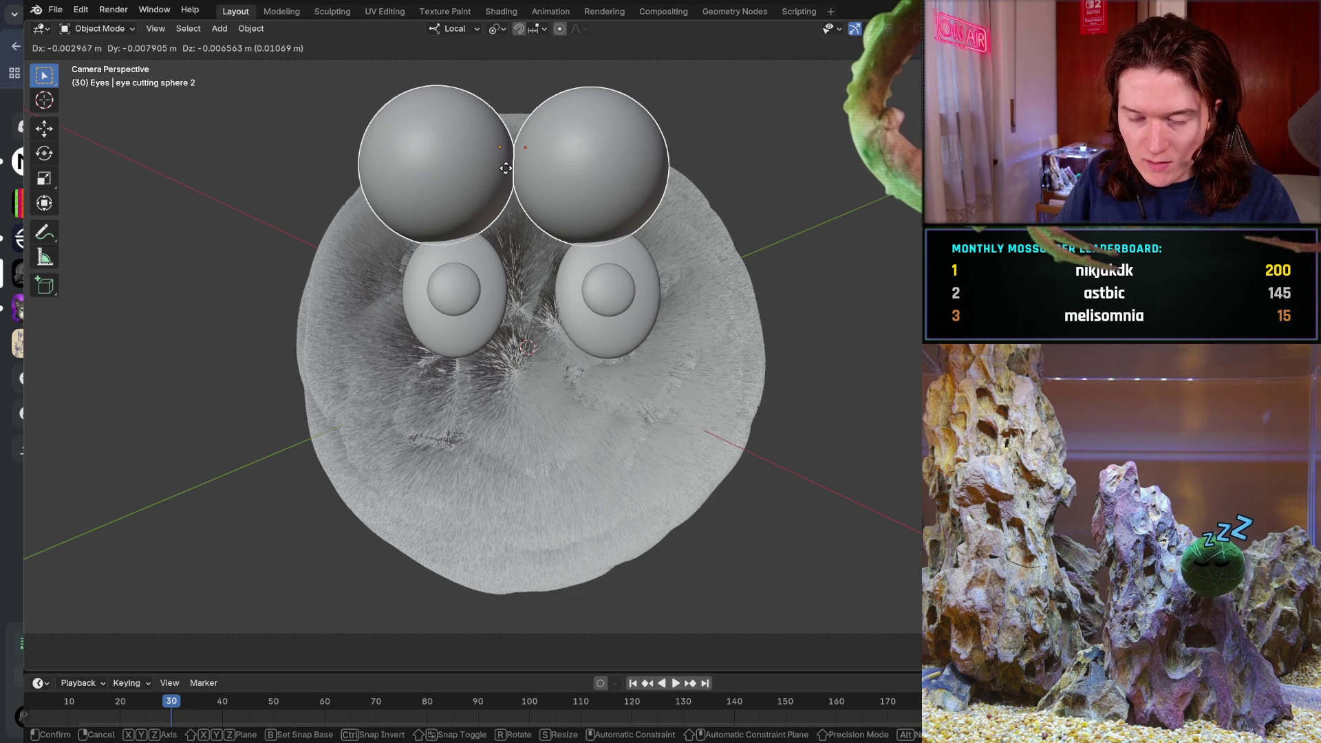
left_click(733, 148)
key("ctrl+z")
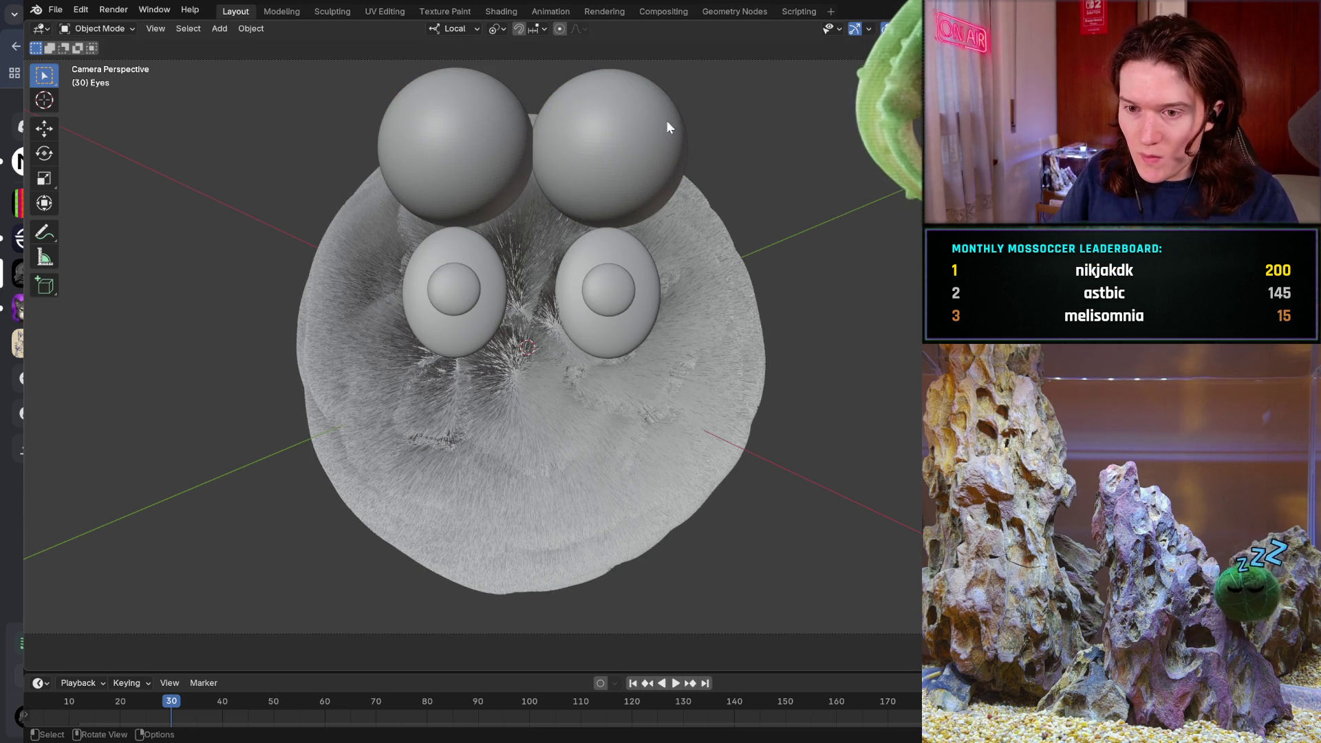
- Select both cutting spheres and begin moving them, trying local X and Z constraints
left_click(626, 134)
left_click(481, 155, "shift")
key("g")
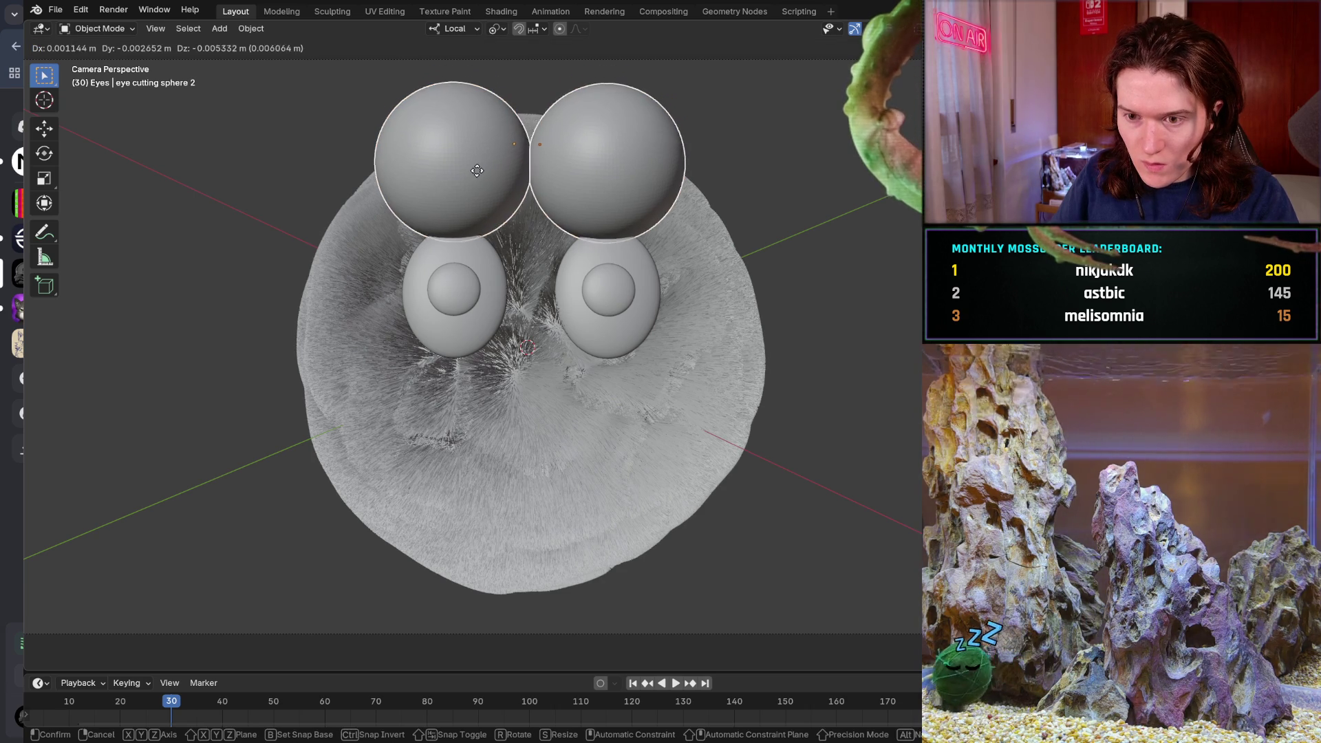
key("x")
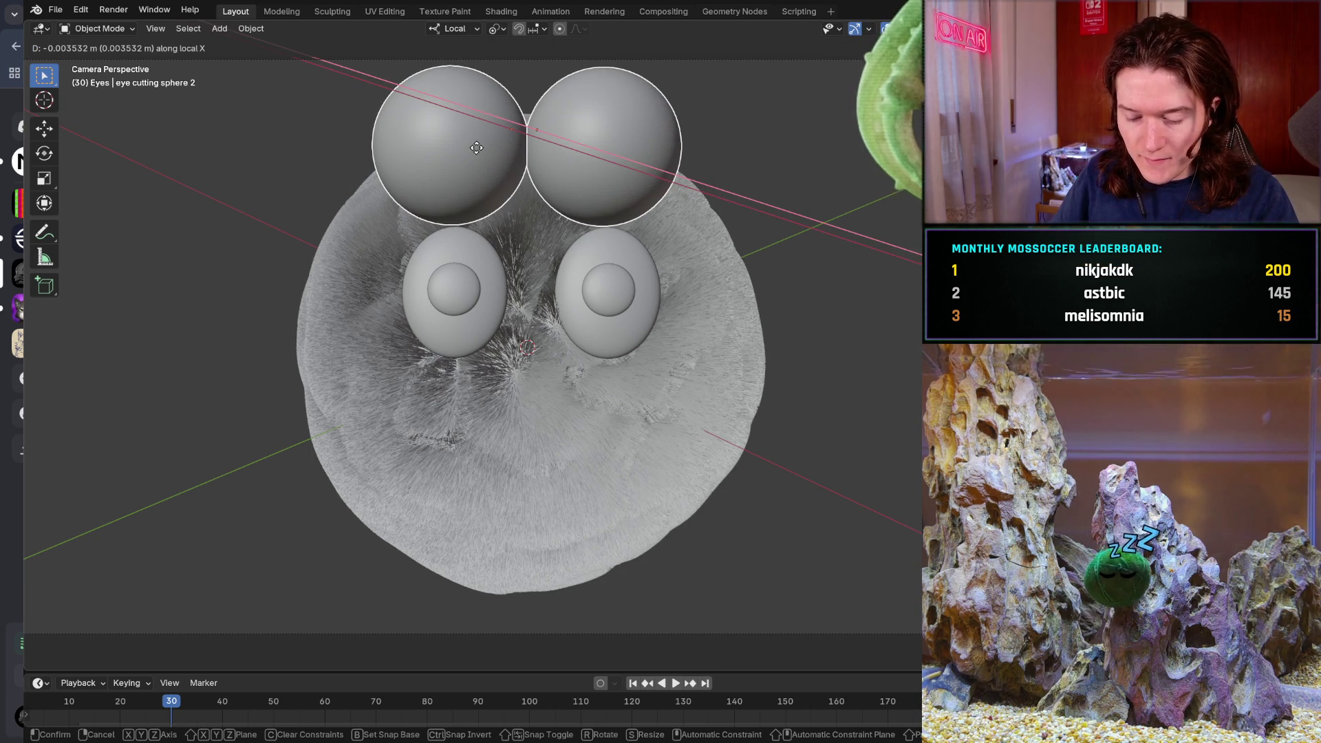
key("y")
key("z")
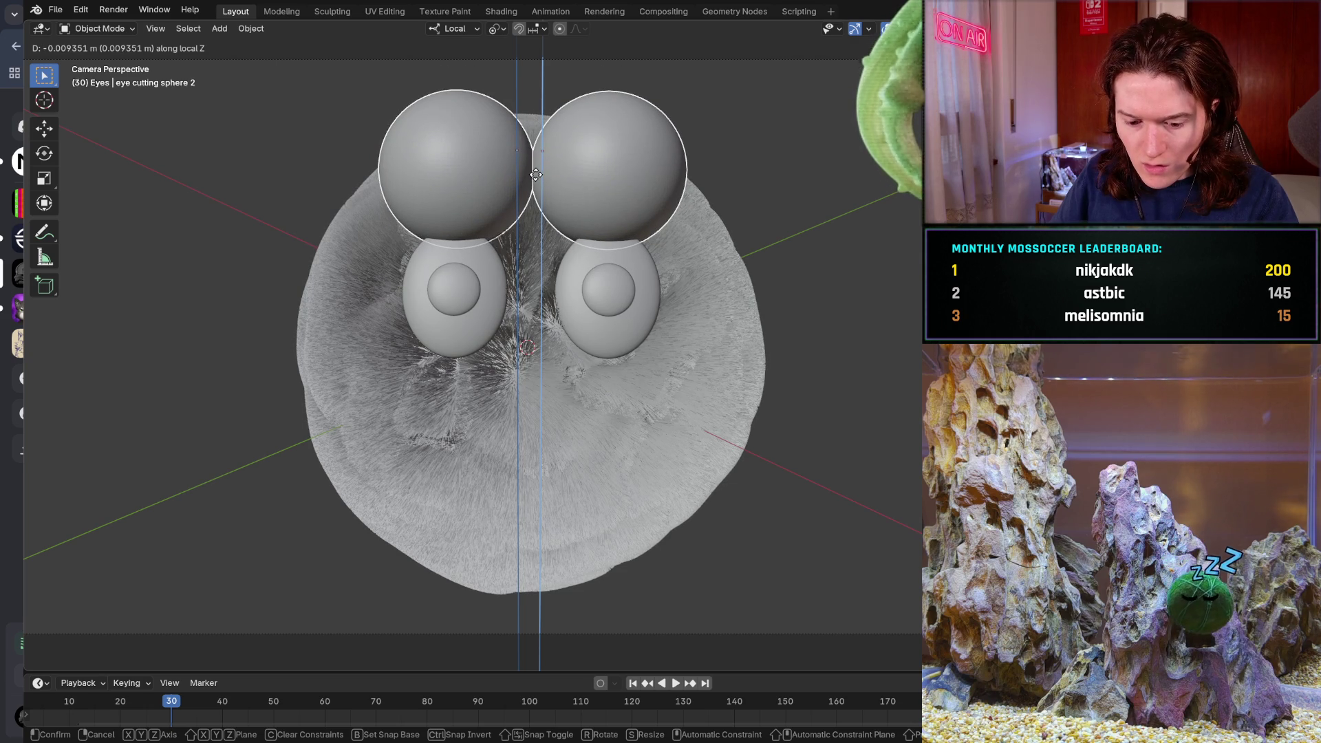
- Lower the spheres about 0.005 m so they overlap the tops of both eye whites
key("z")
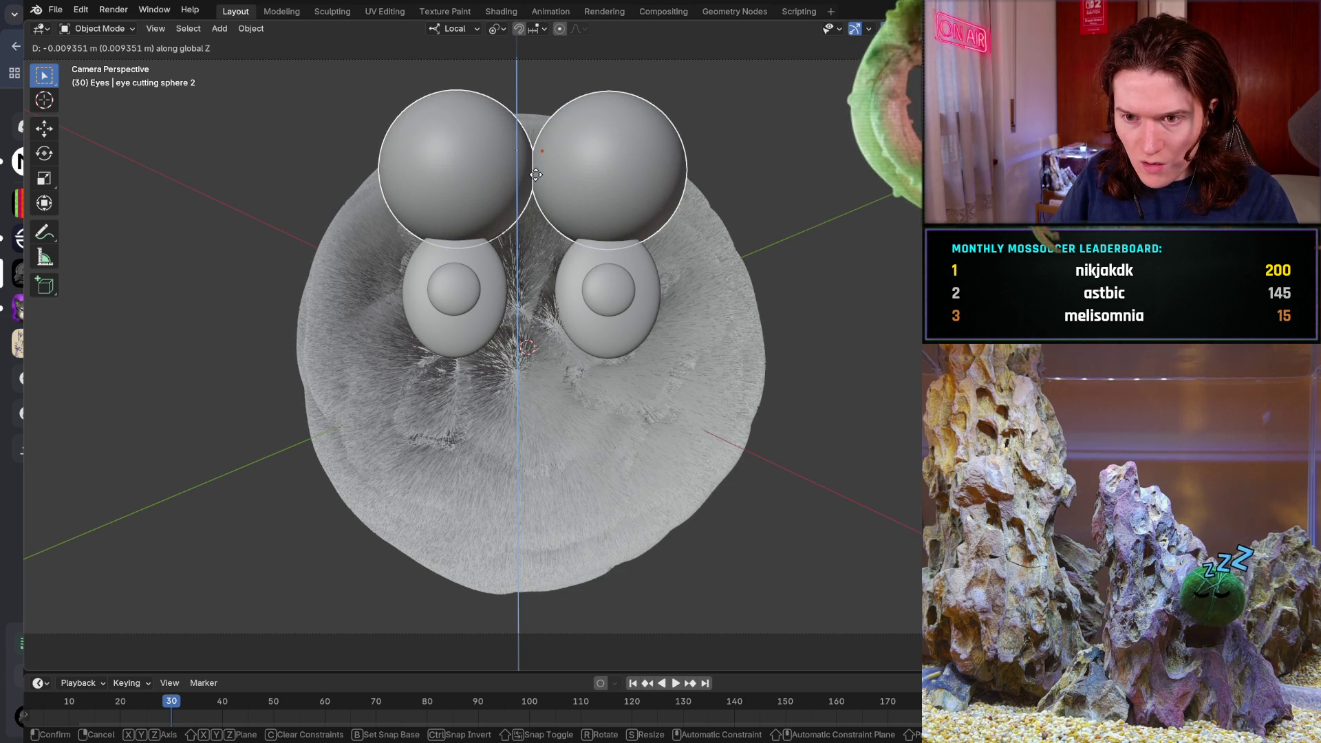
key("x")
key("z")
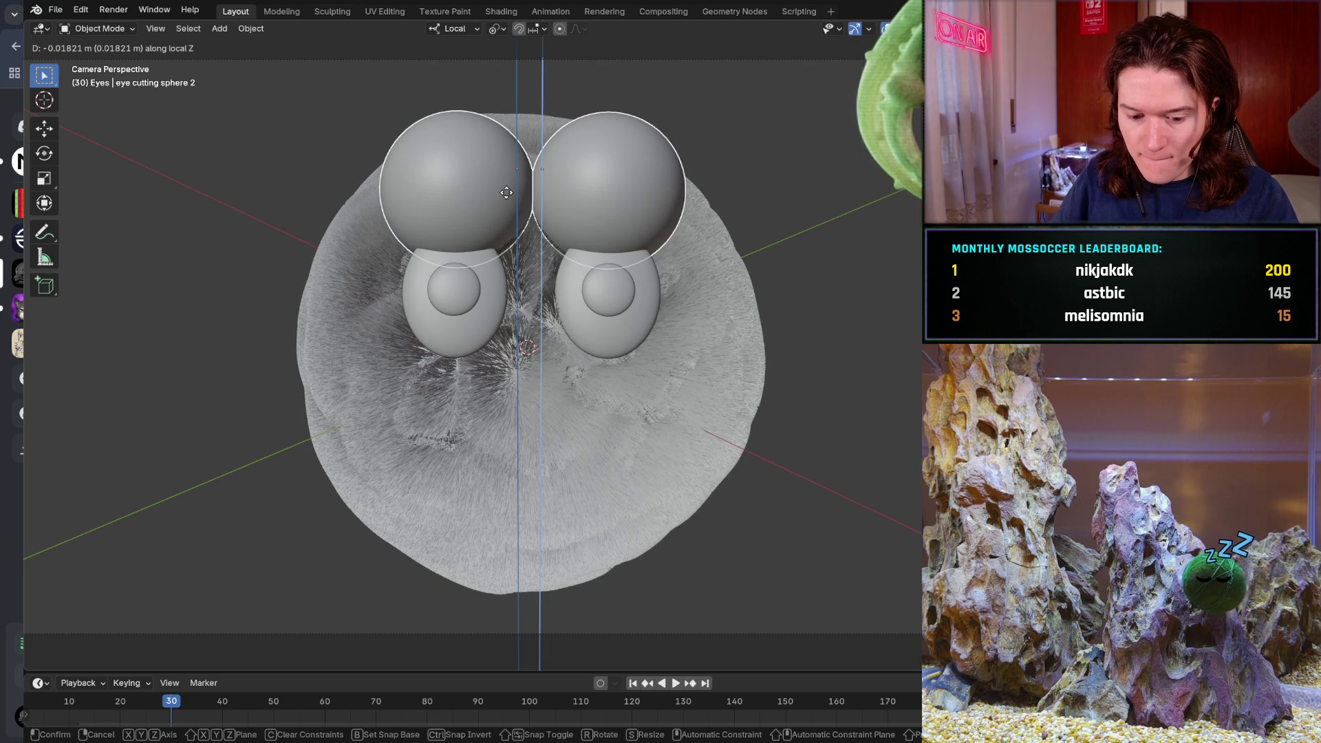
key("x")
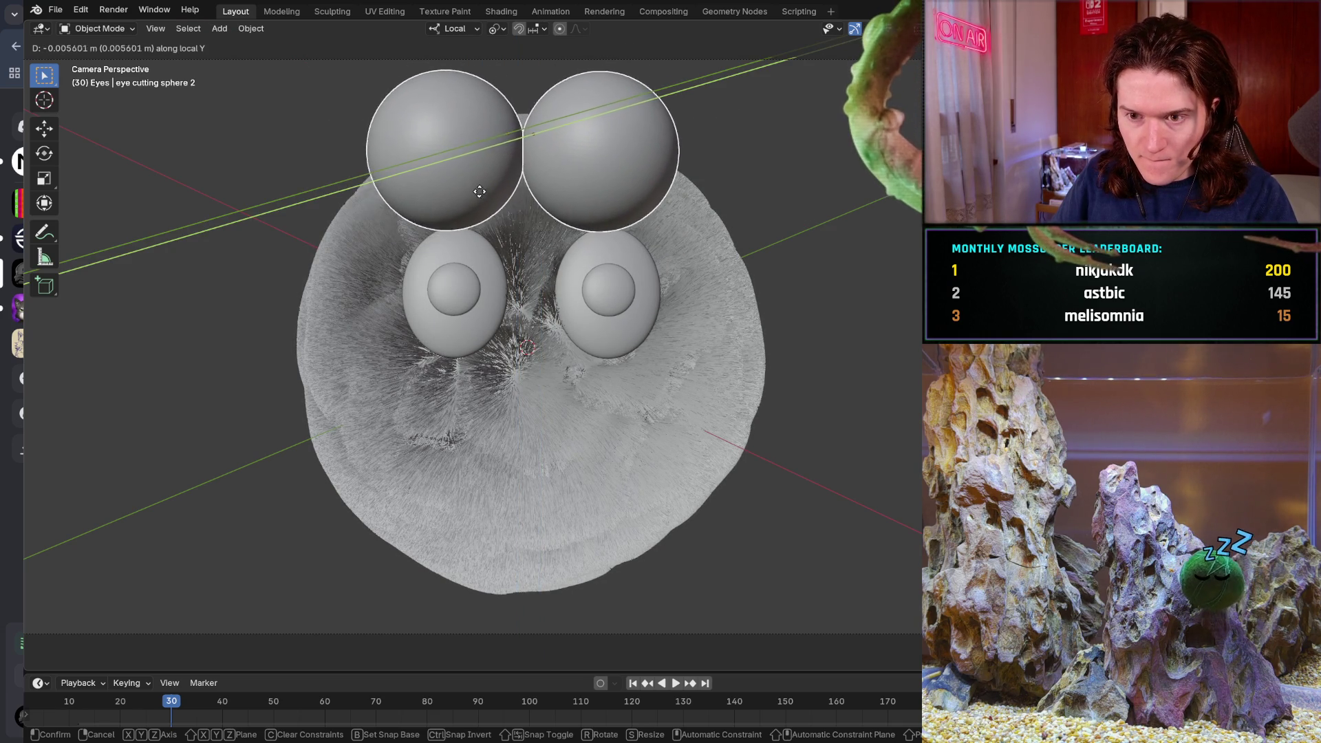
left_click(474, 199)
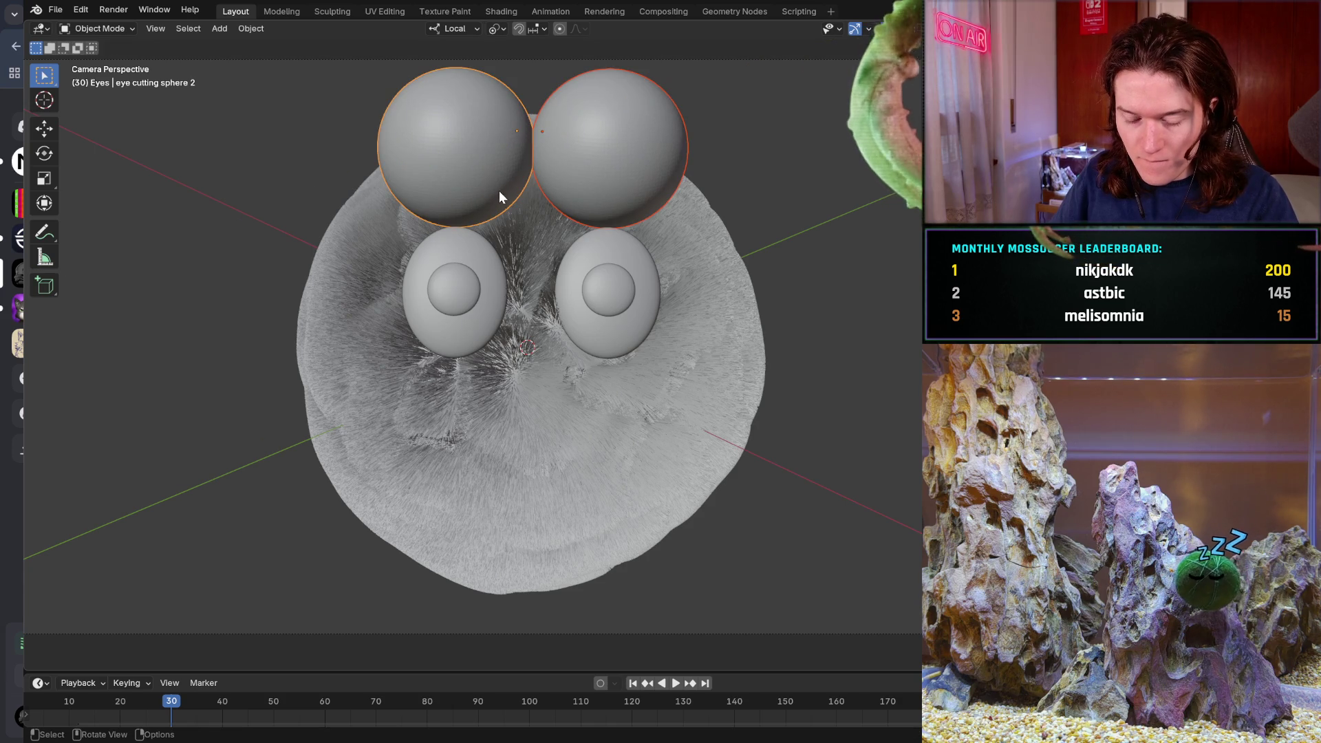
key("g")
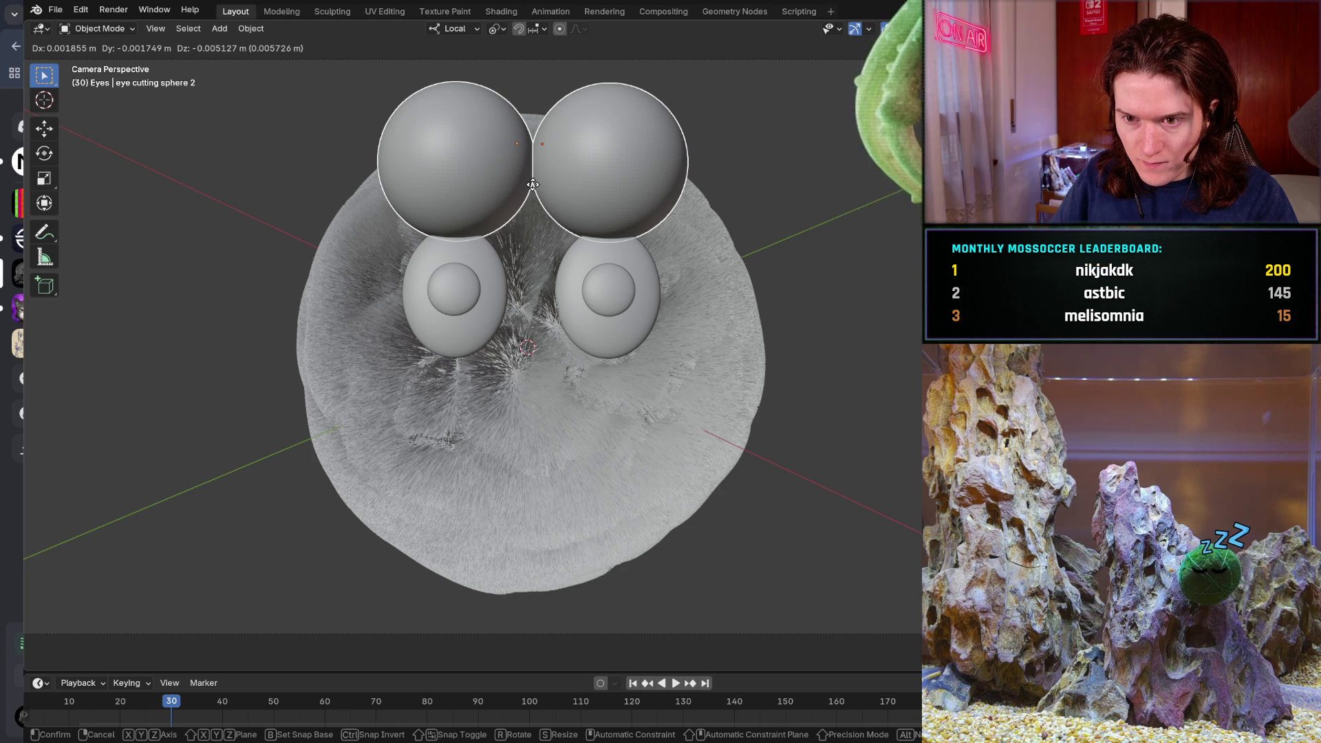
left_click(533, 184)
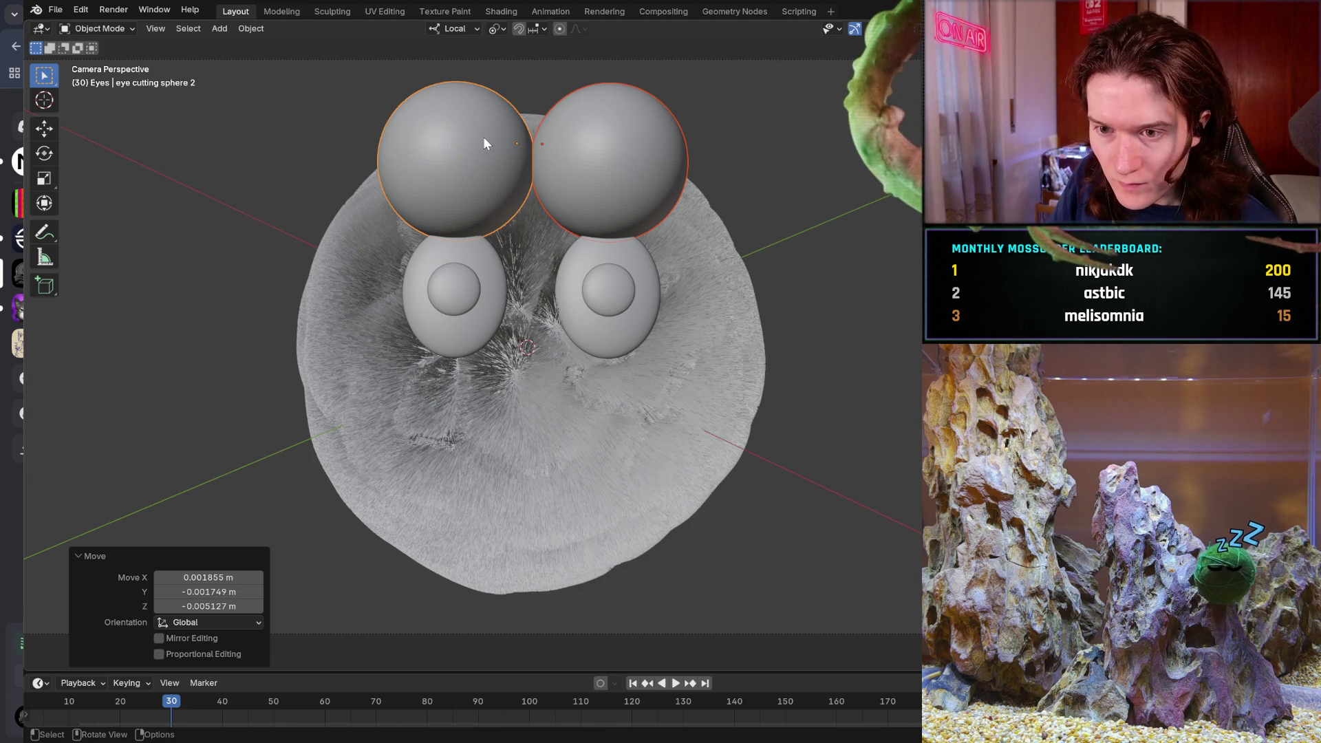
- Nudge the cutting spheres slightly lower over the eyes, then select Sclera 1 and Sclera 2
key("g")
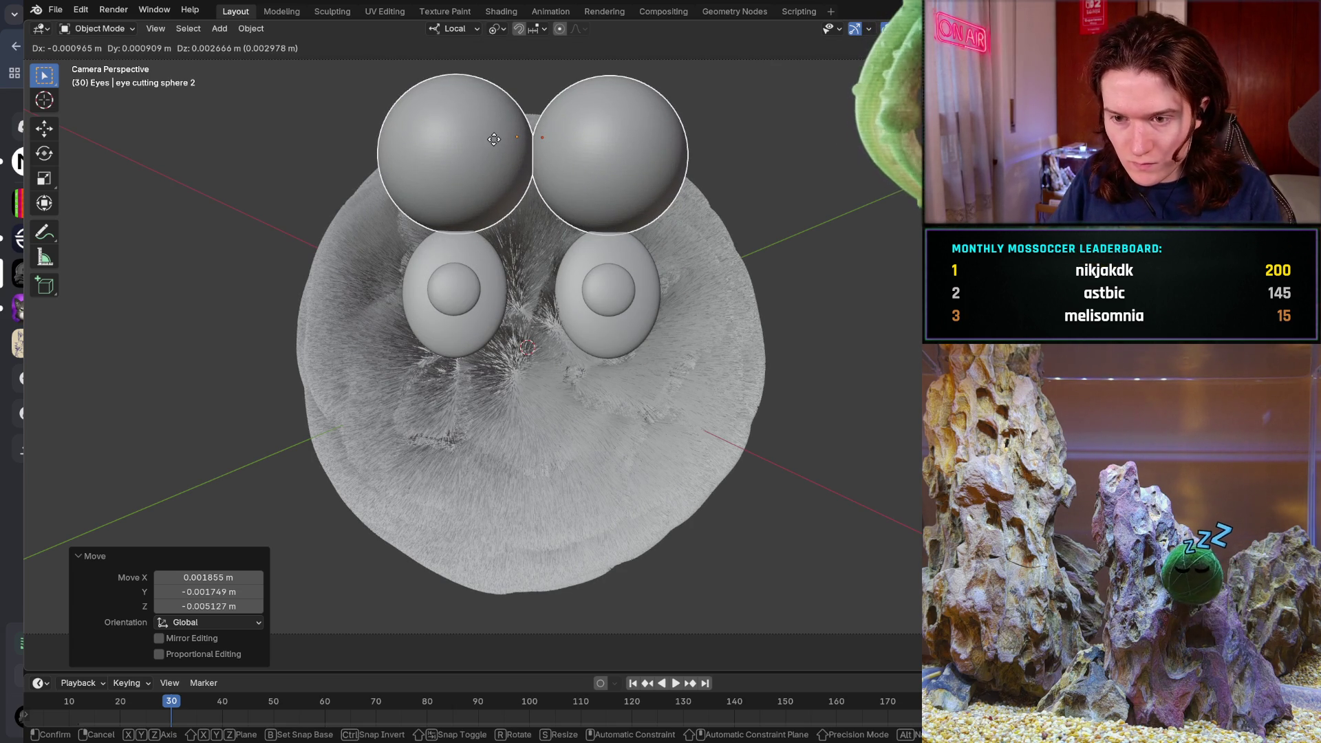
left_click(497, 140)
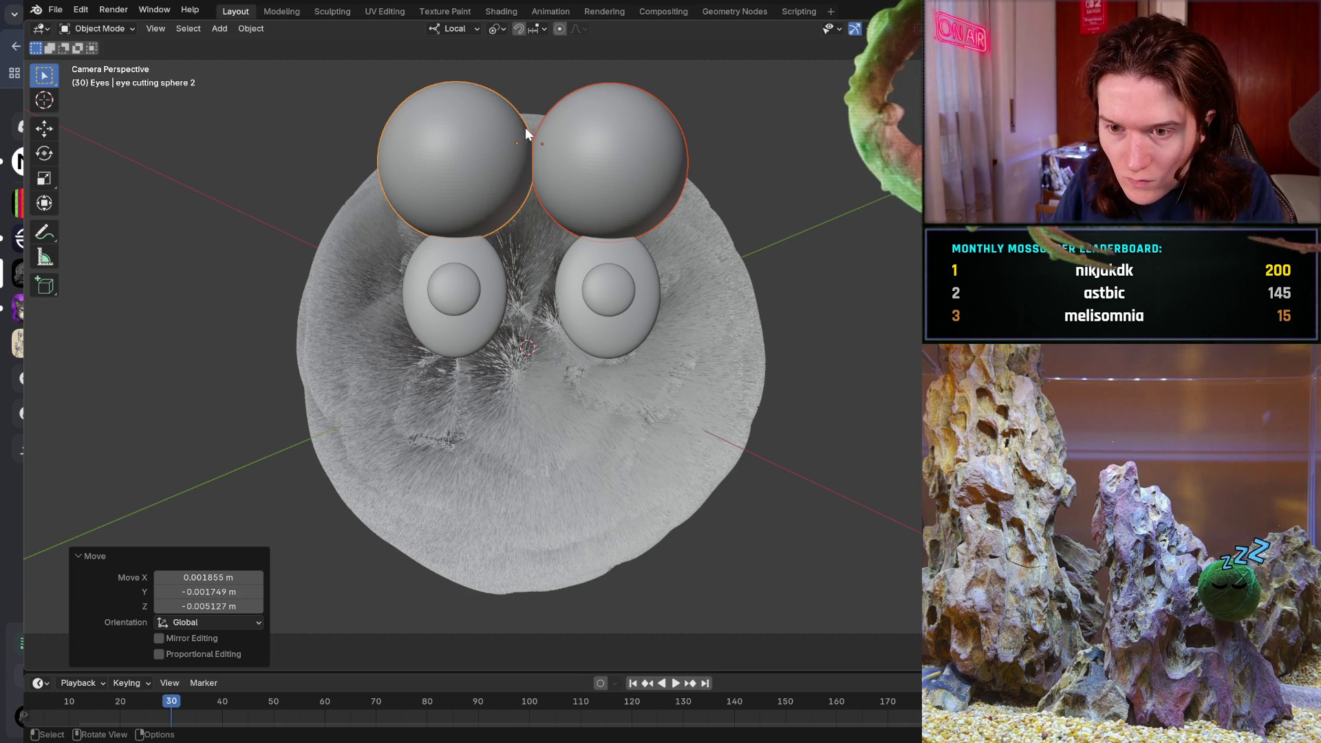
key("g")
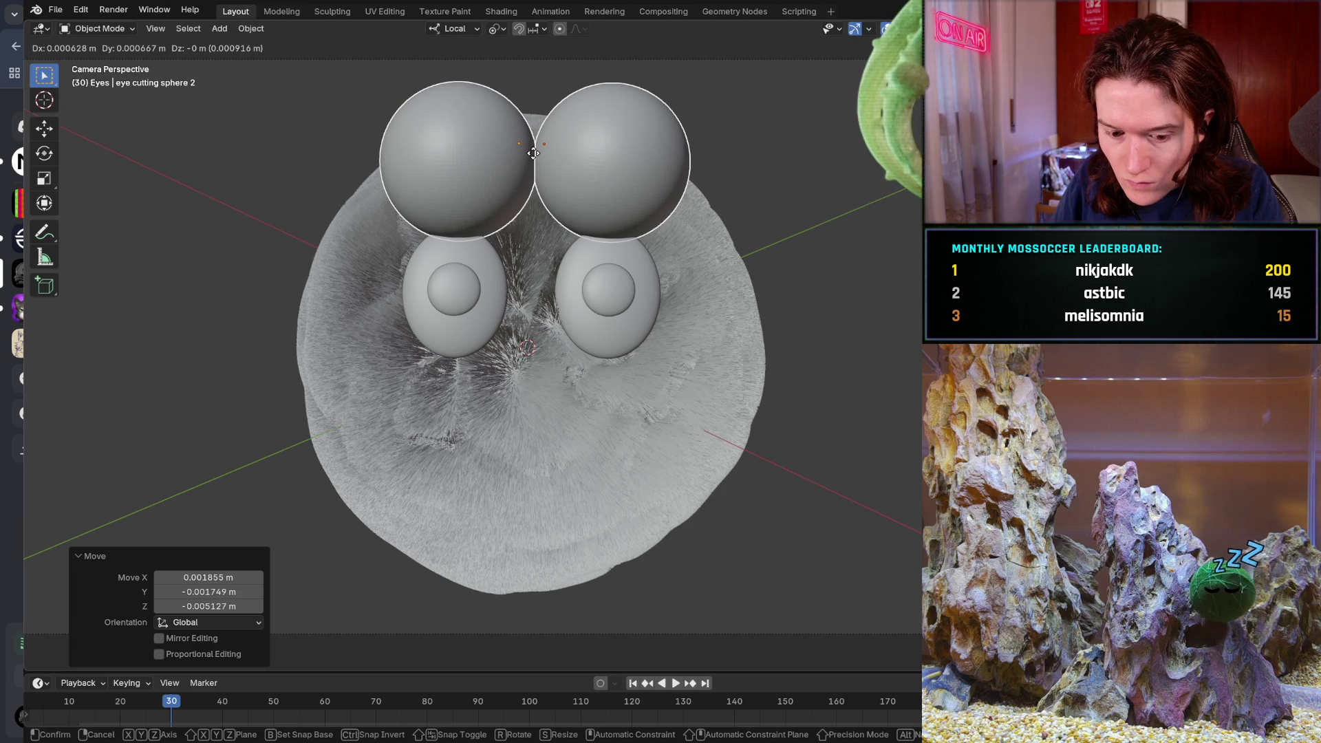
right_click(534, 153)
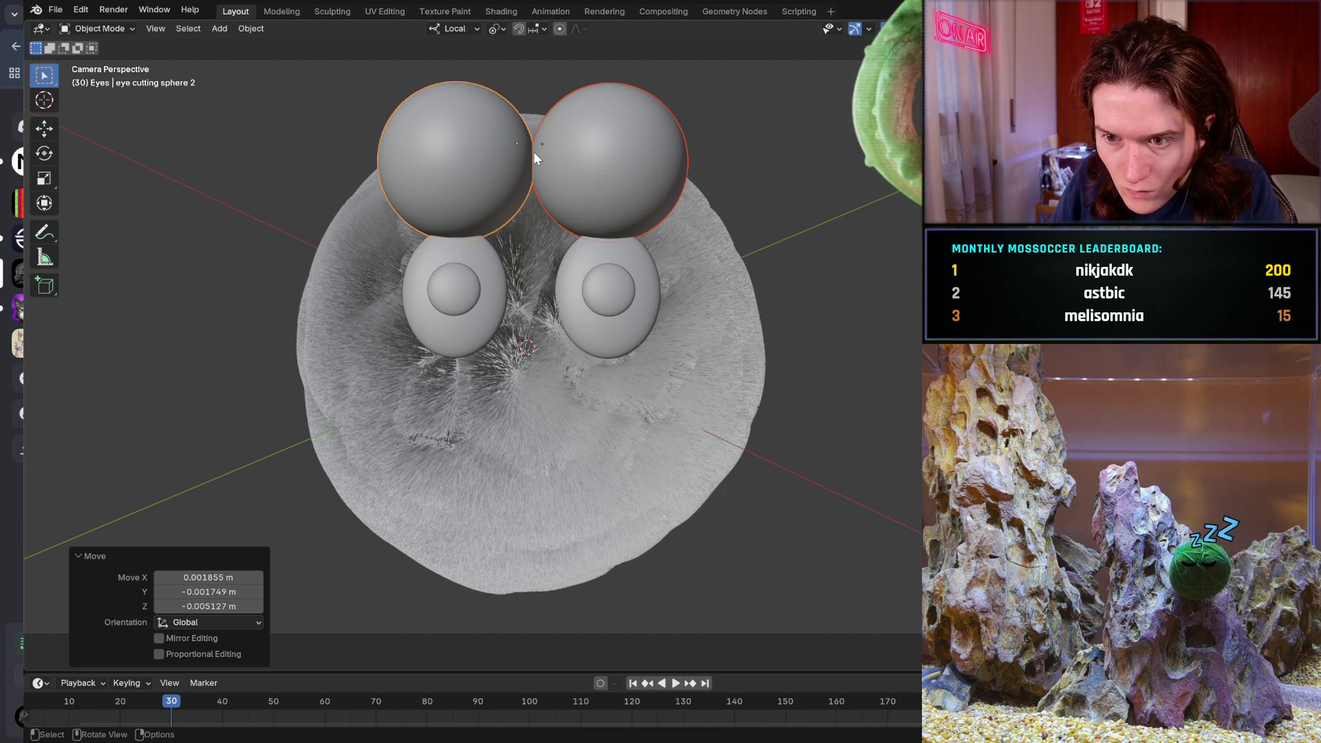
key("g")
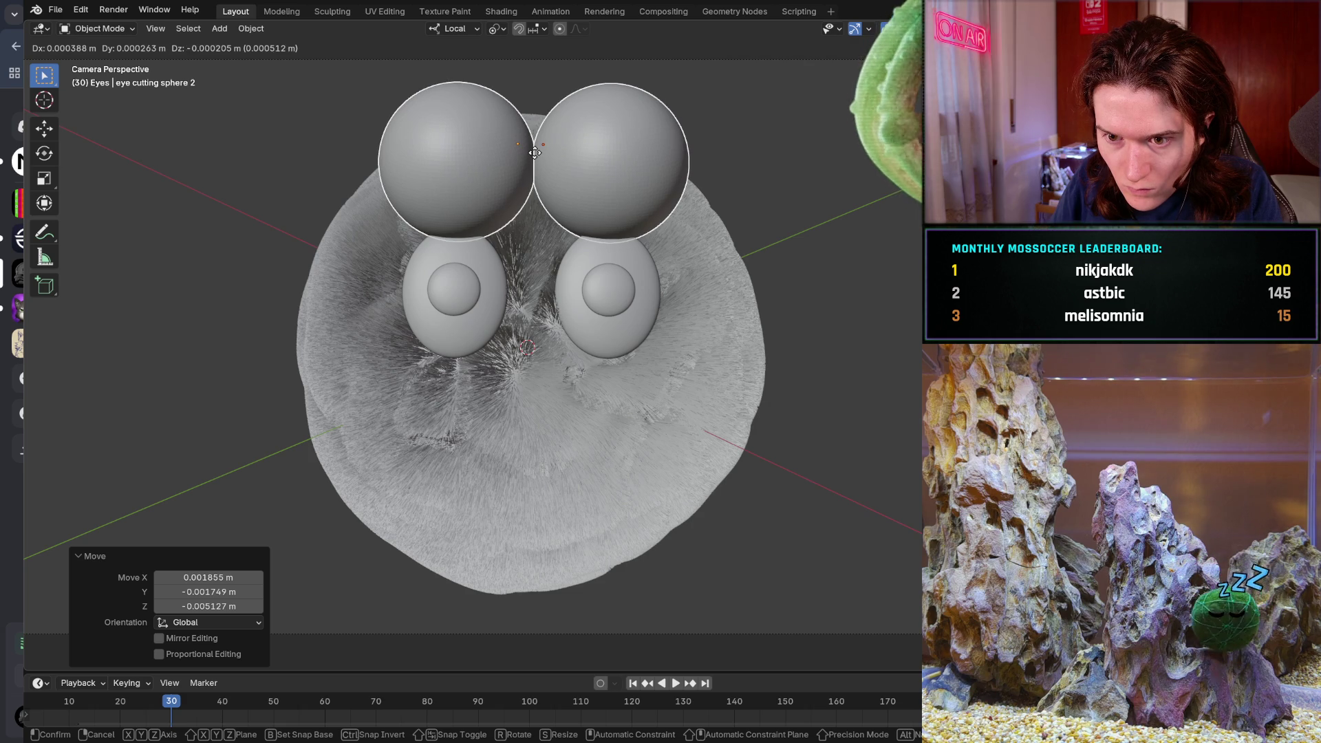
right_click(535, 152)
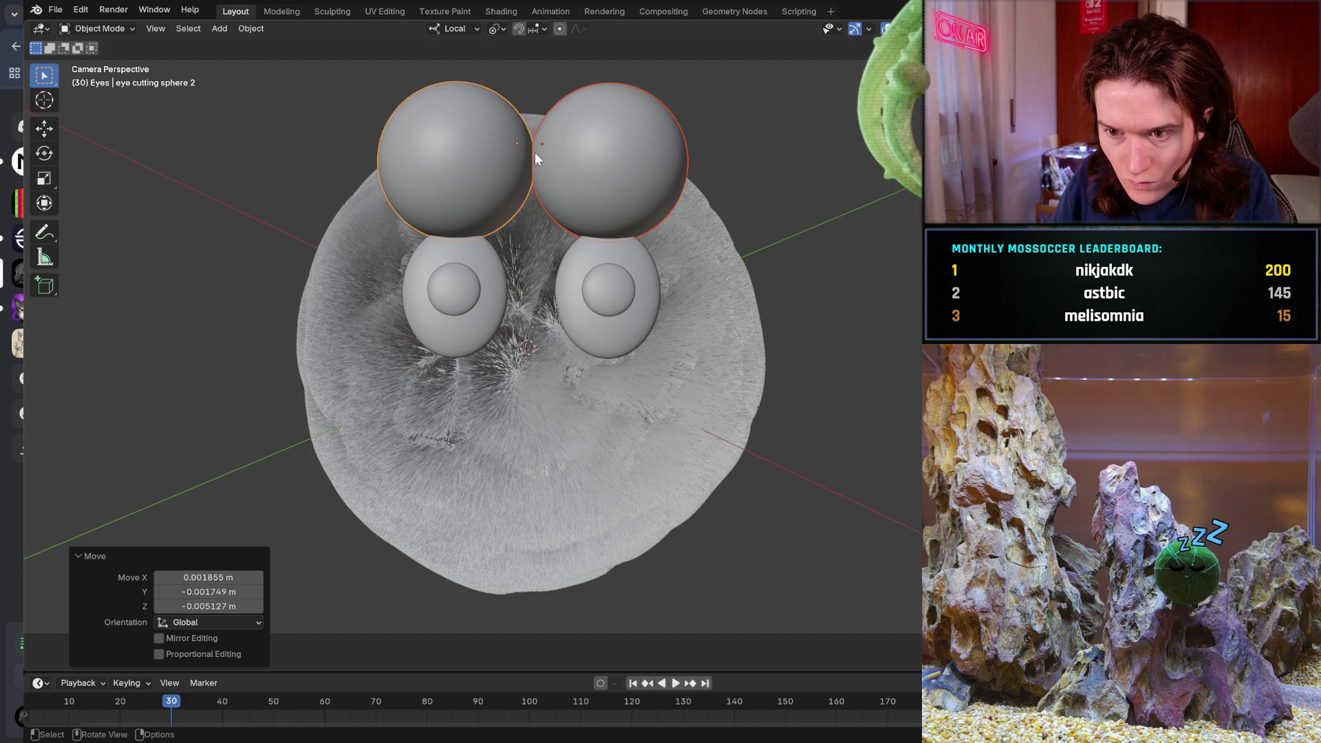
key("g")
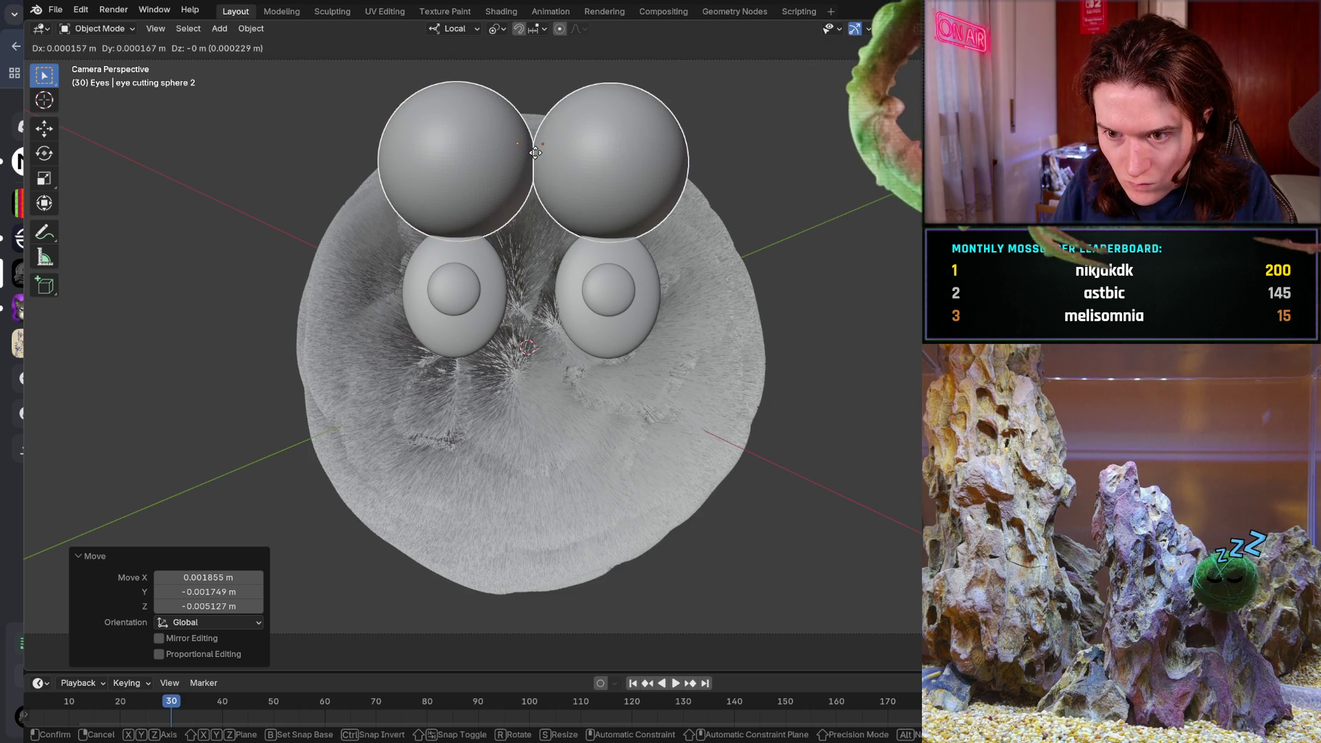
right_click(535, 152)
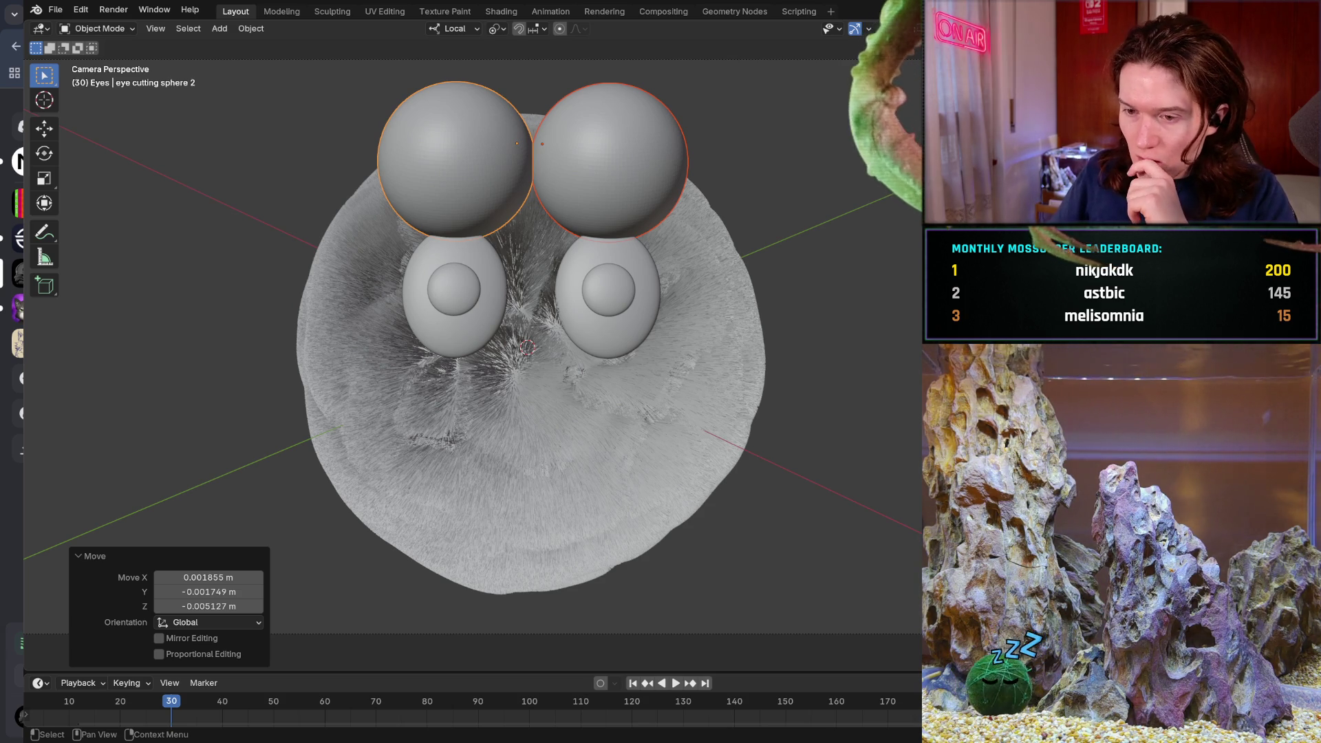
left_click(444, 333)
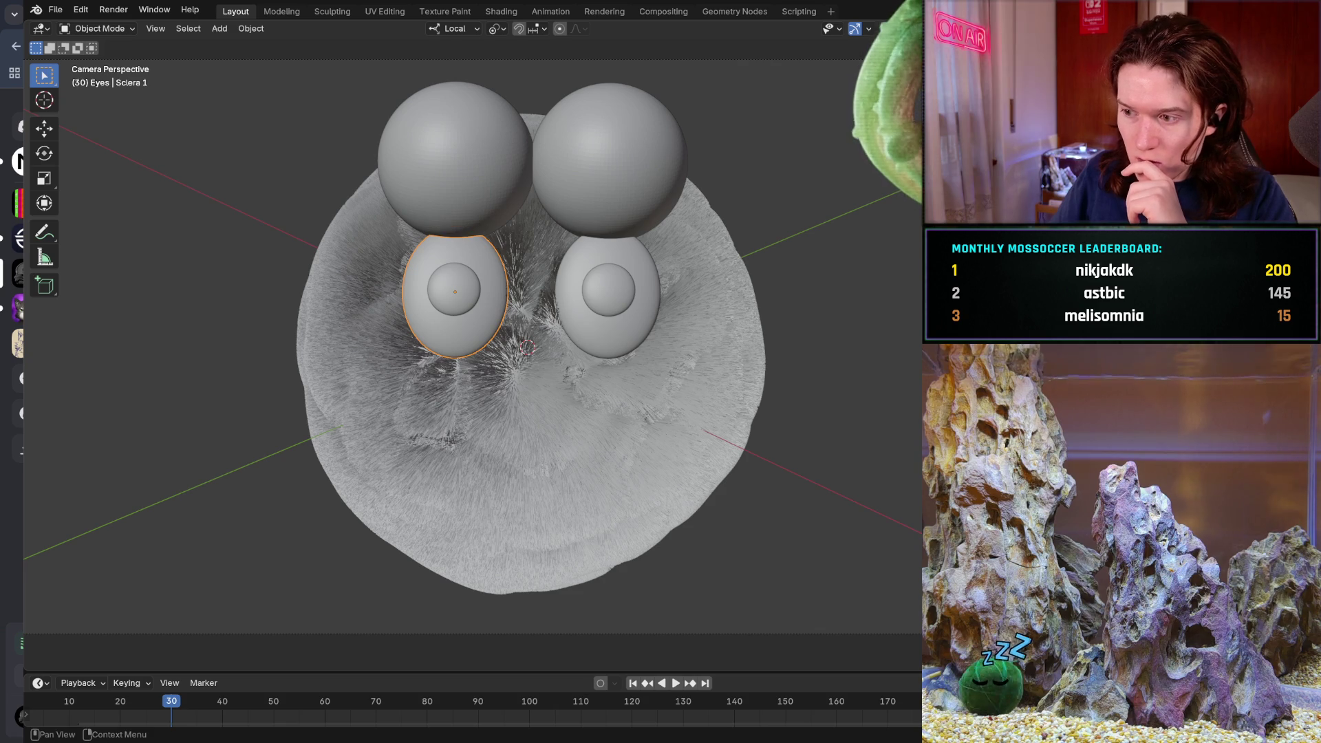
left_click(608, 324)
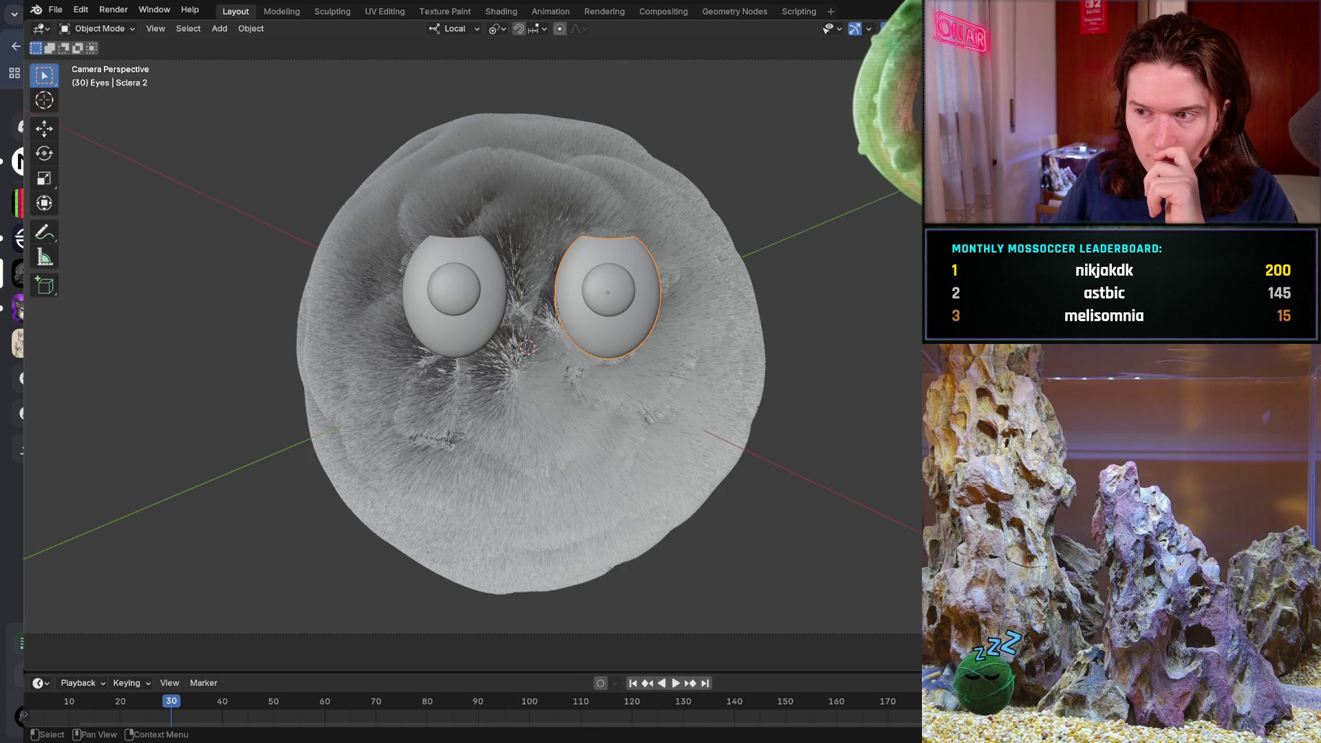
- Add an Object Line Art outline to the left eye shell, Sclera 1
left_click(609, 290)
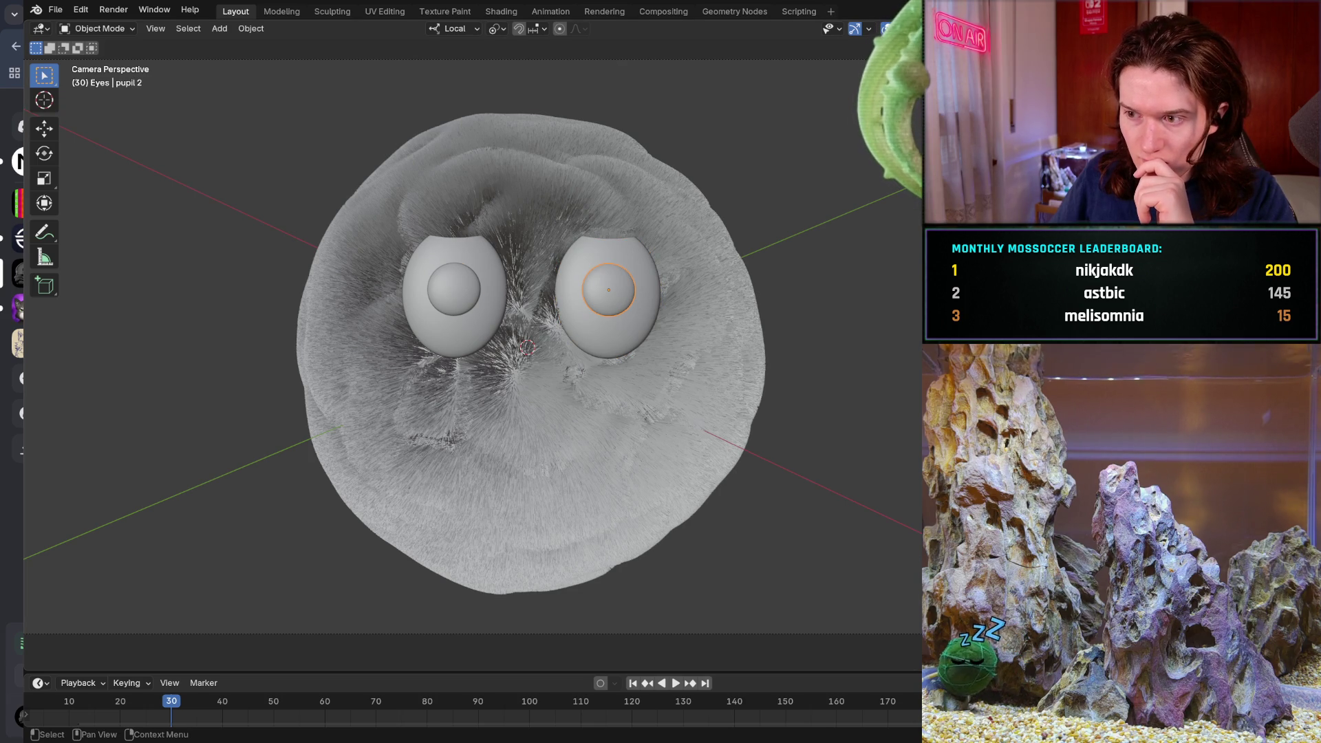
left_click(608, 289)
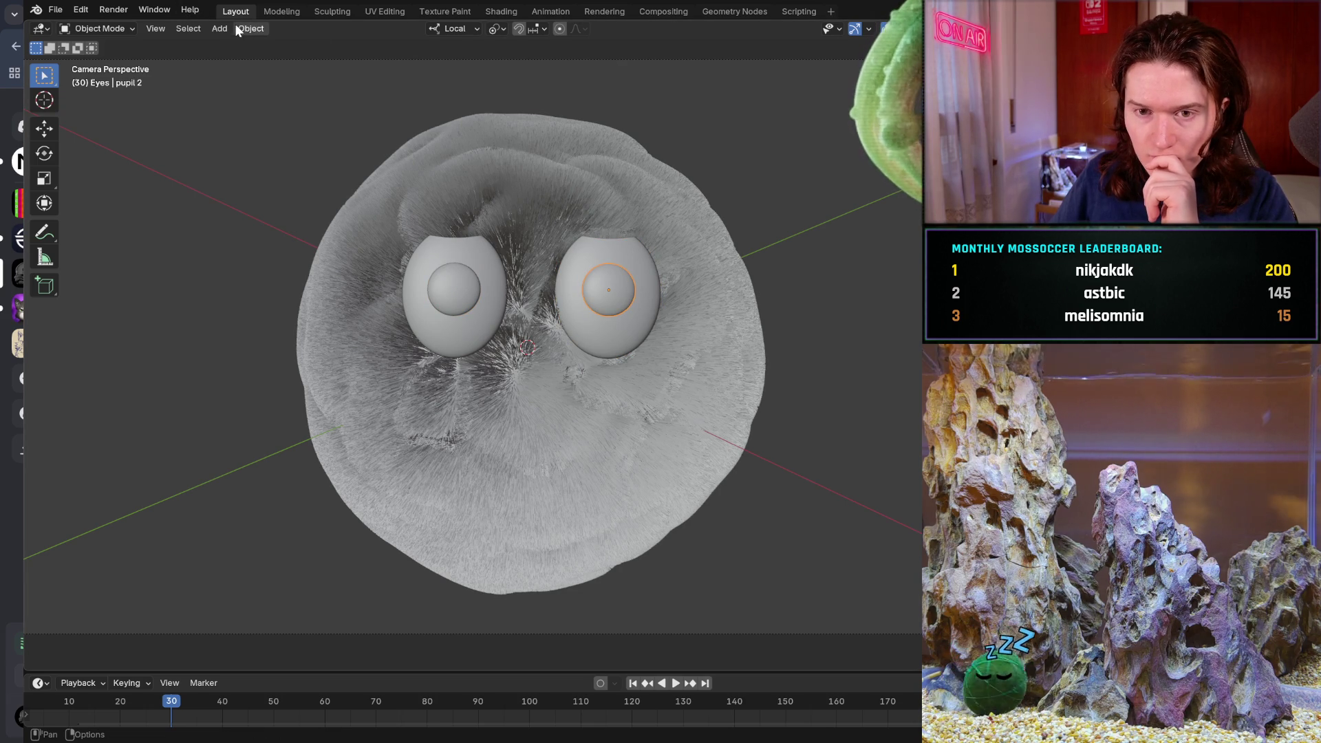
left_click(416, 323)
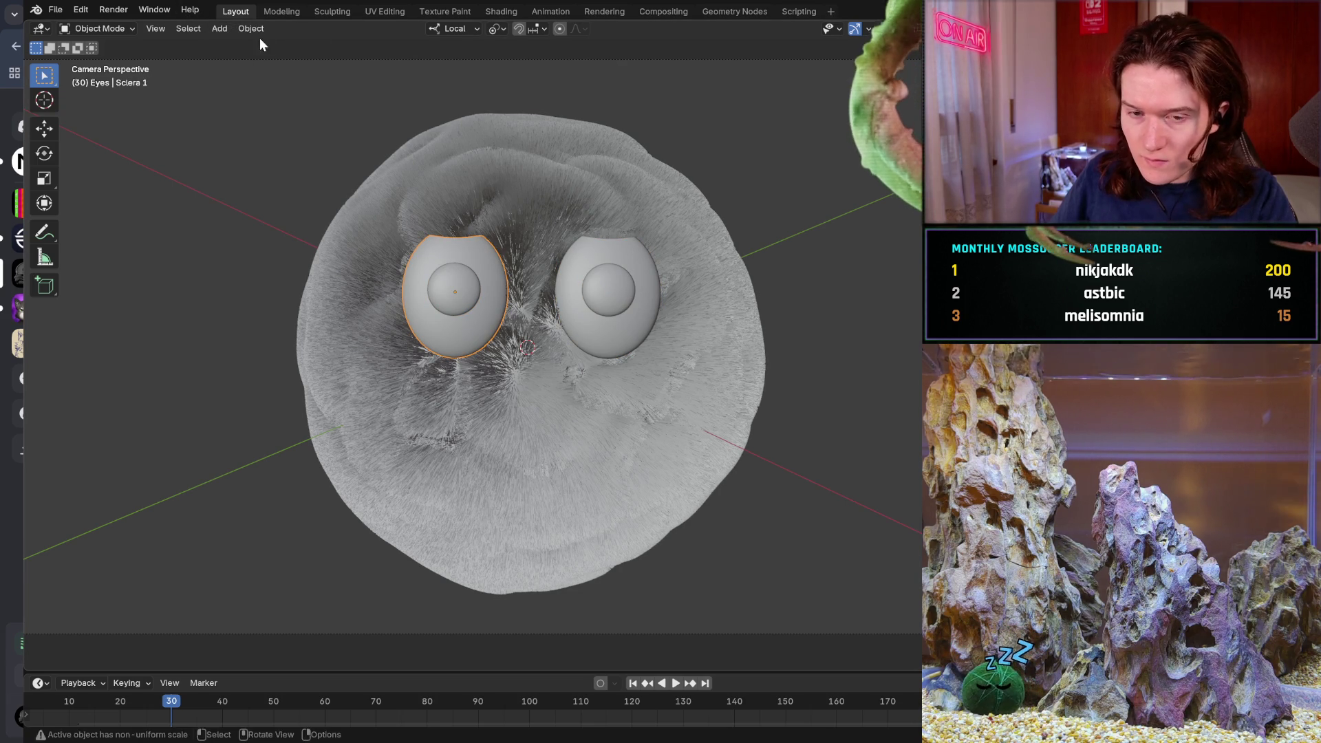
left_click(219, 28)
mouse_move(283, 146)
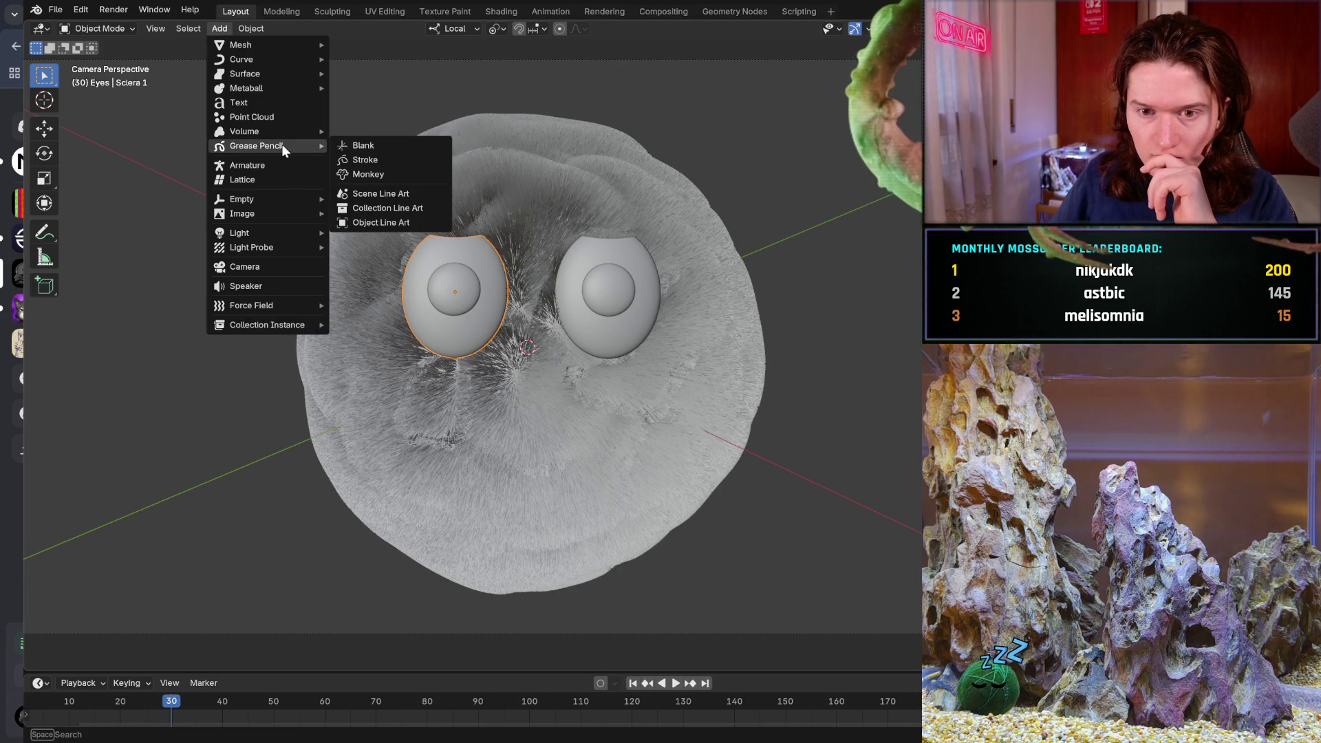
left_click(393, 223)
- Add an Object Line Art outline to the right eye shell, Sclera 2, then select the Mossball body
left_click(618, 320)
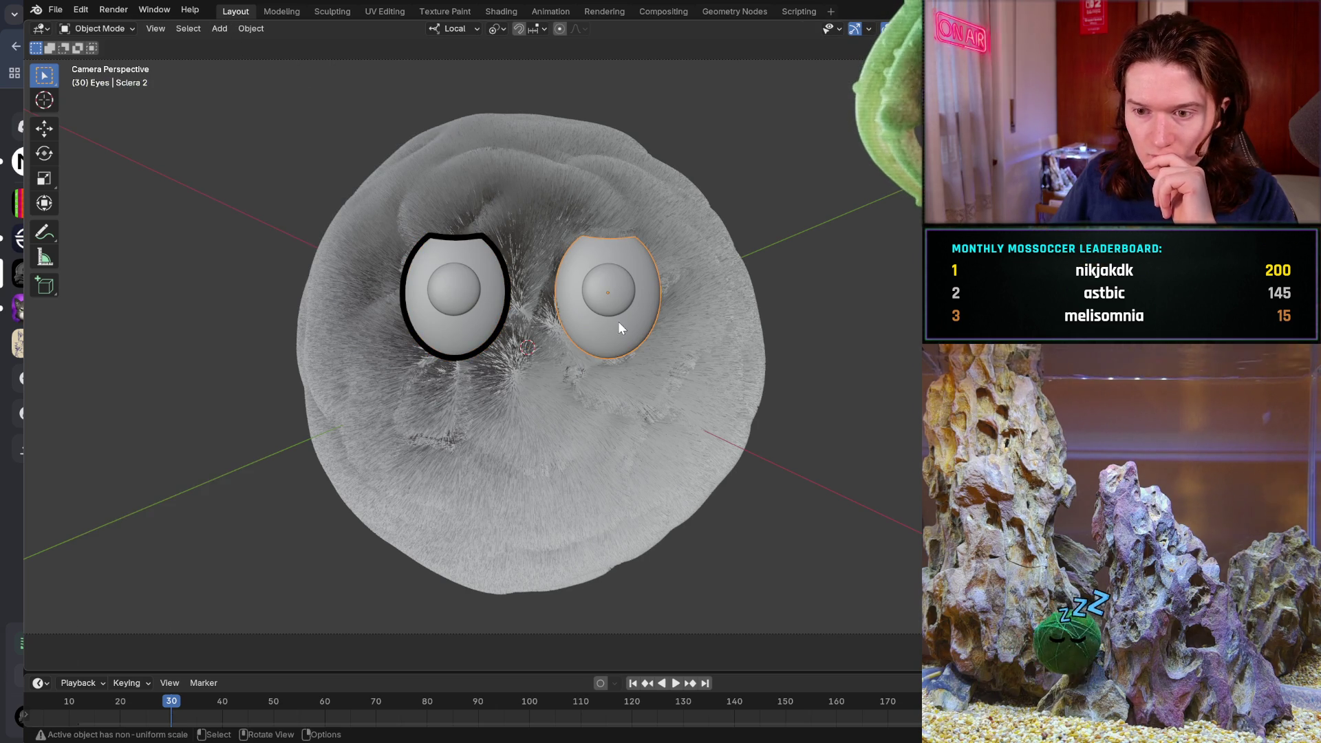
left_click(221, 29)
mouse_move(246, 146)
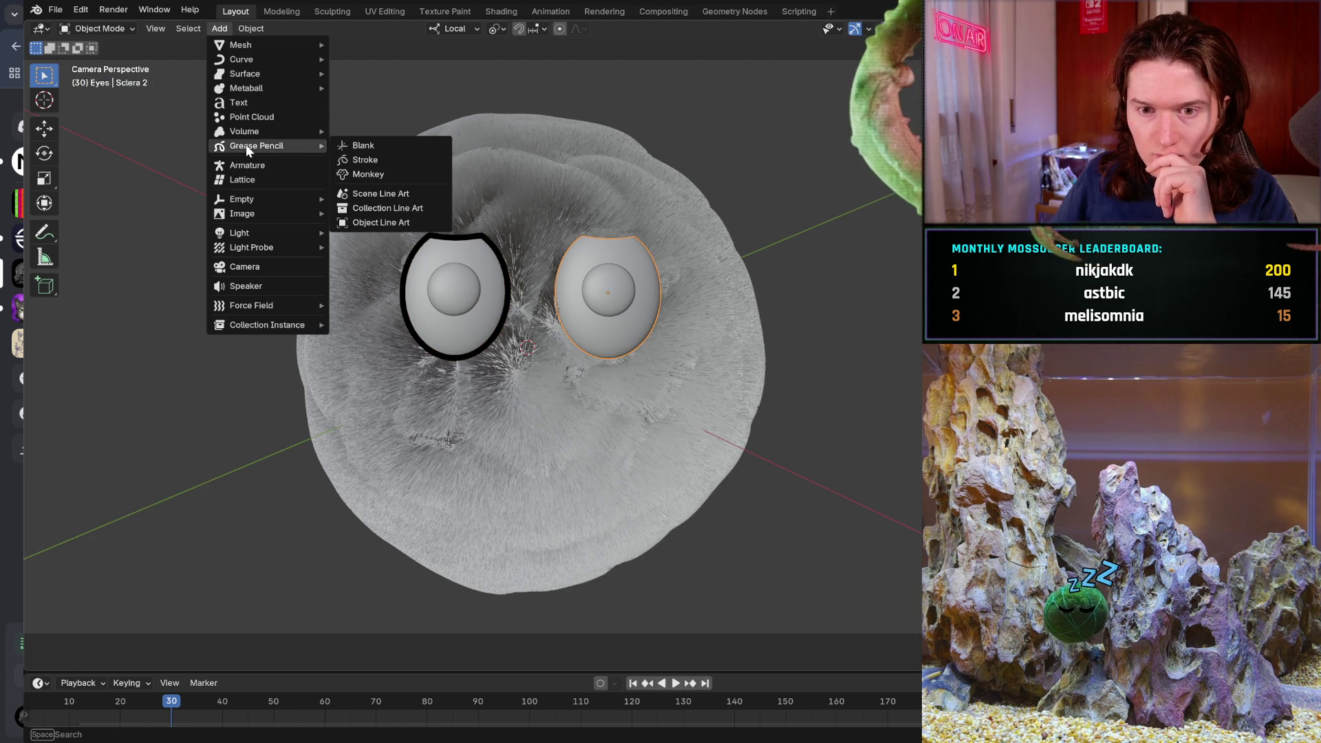
left_click(393, 223)
left_click(612, 231)
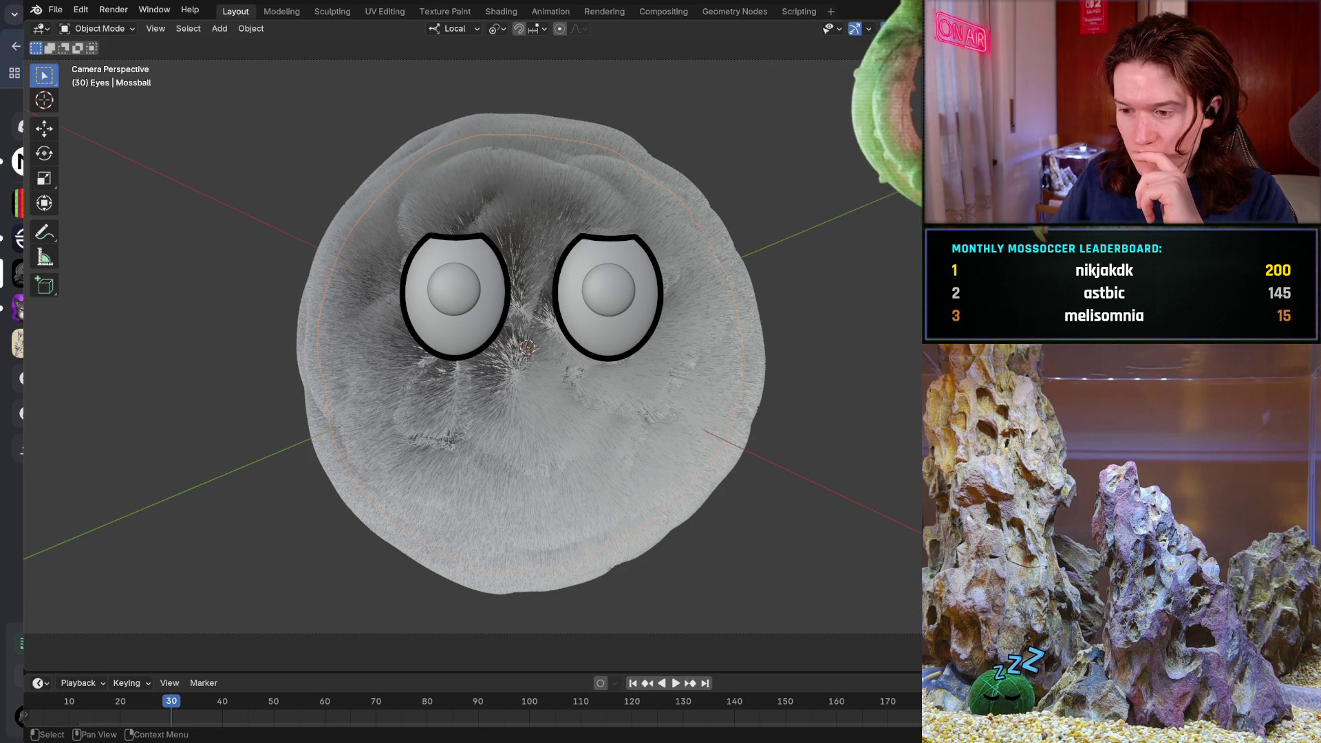
left_click(57, 11)
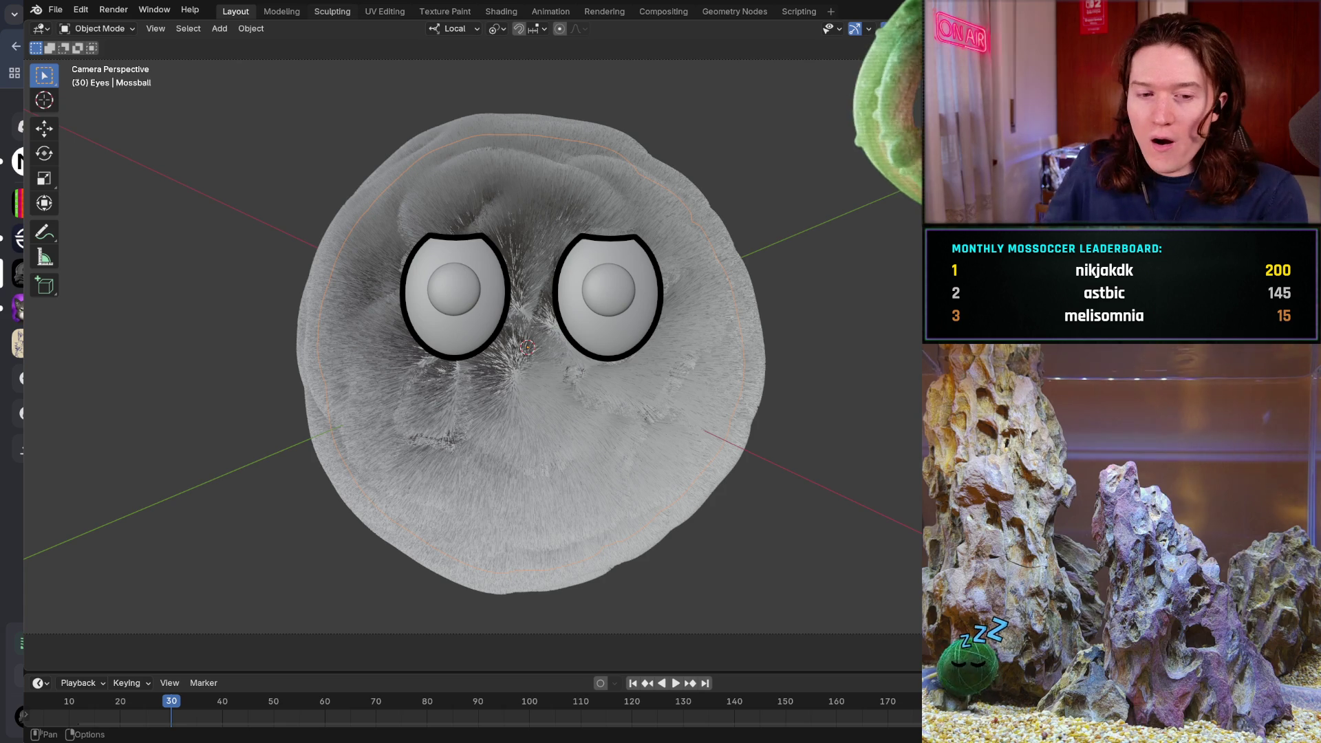
- View the rendered moss ball with its trimmed, black-outlined eyes in the Sculpting workspace
left_click(332, 11)
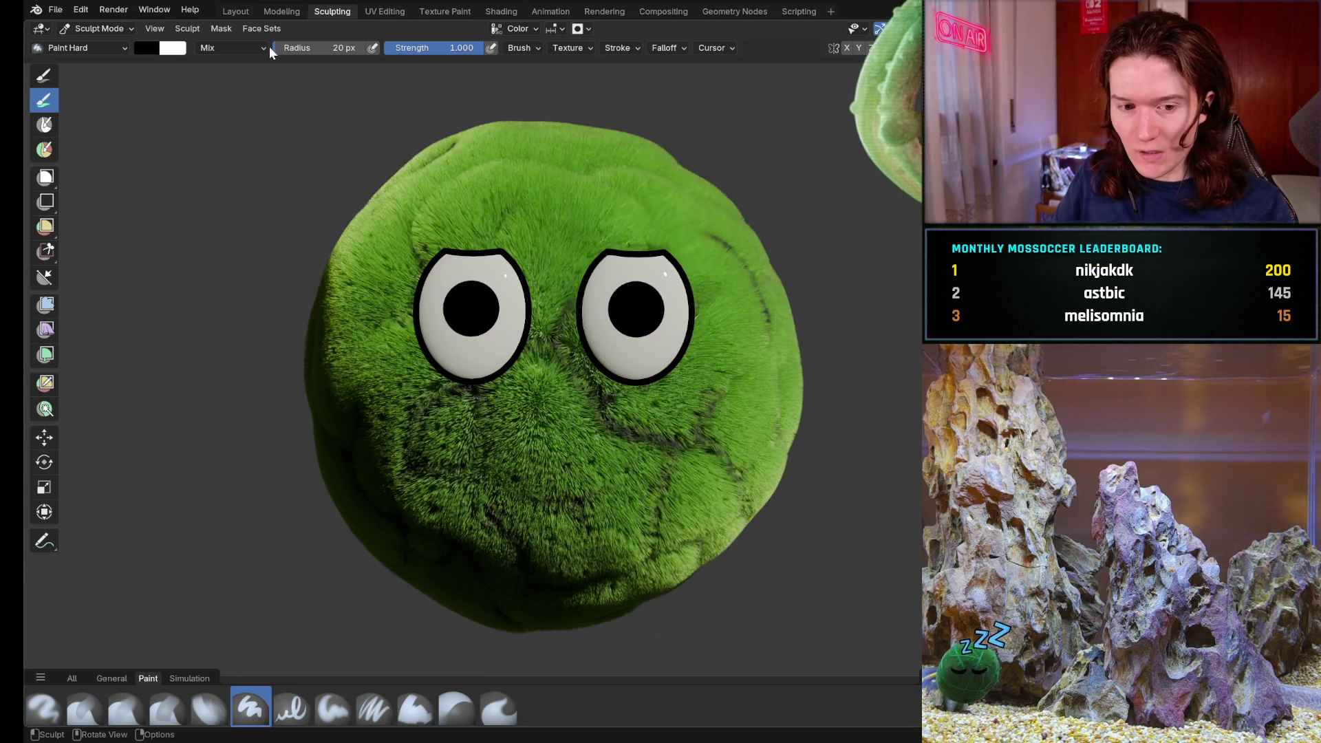
left_click(54, 9)
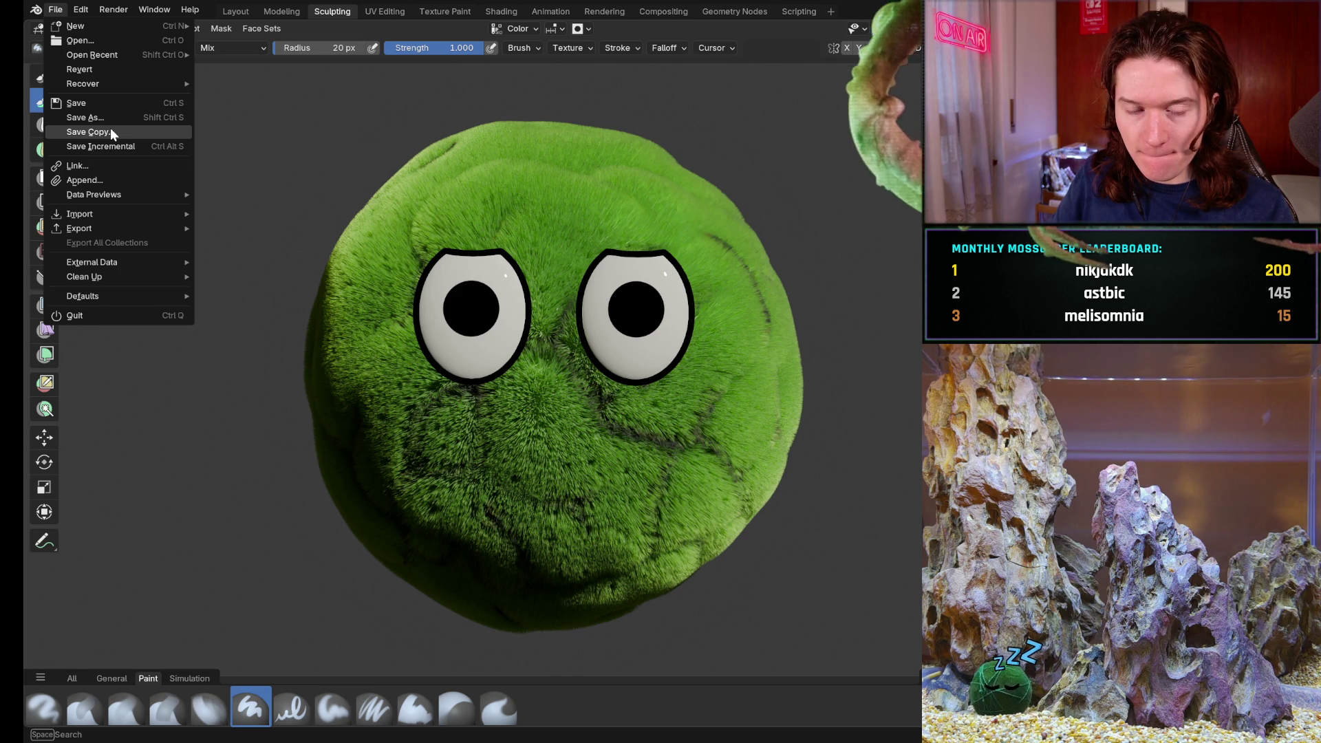
- Save the moss-ball .blend file, then paste the Blender screenshot into GIMP as a new layer
key("Escape")
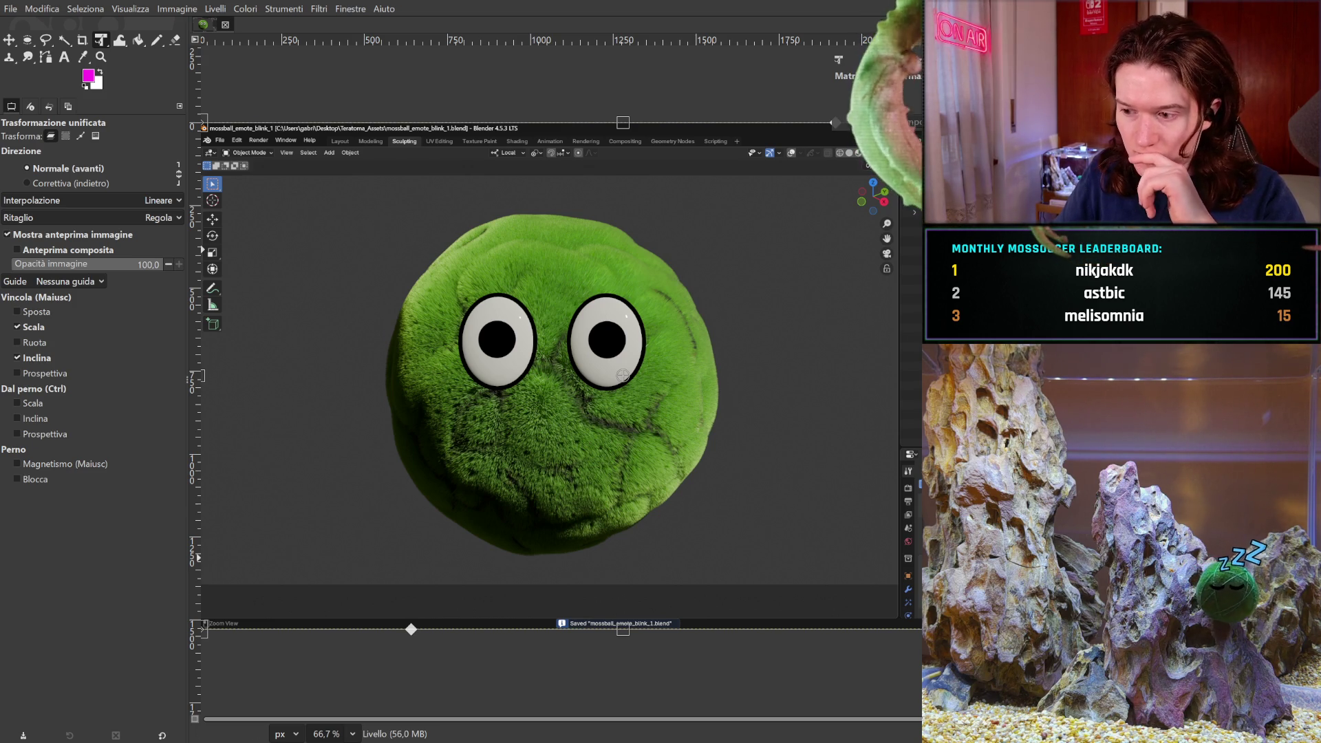
key("ctrl+v")
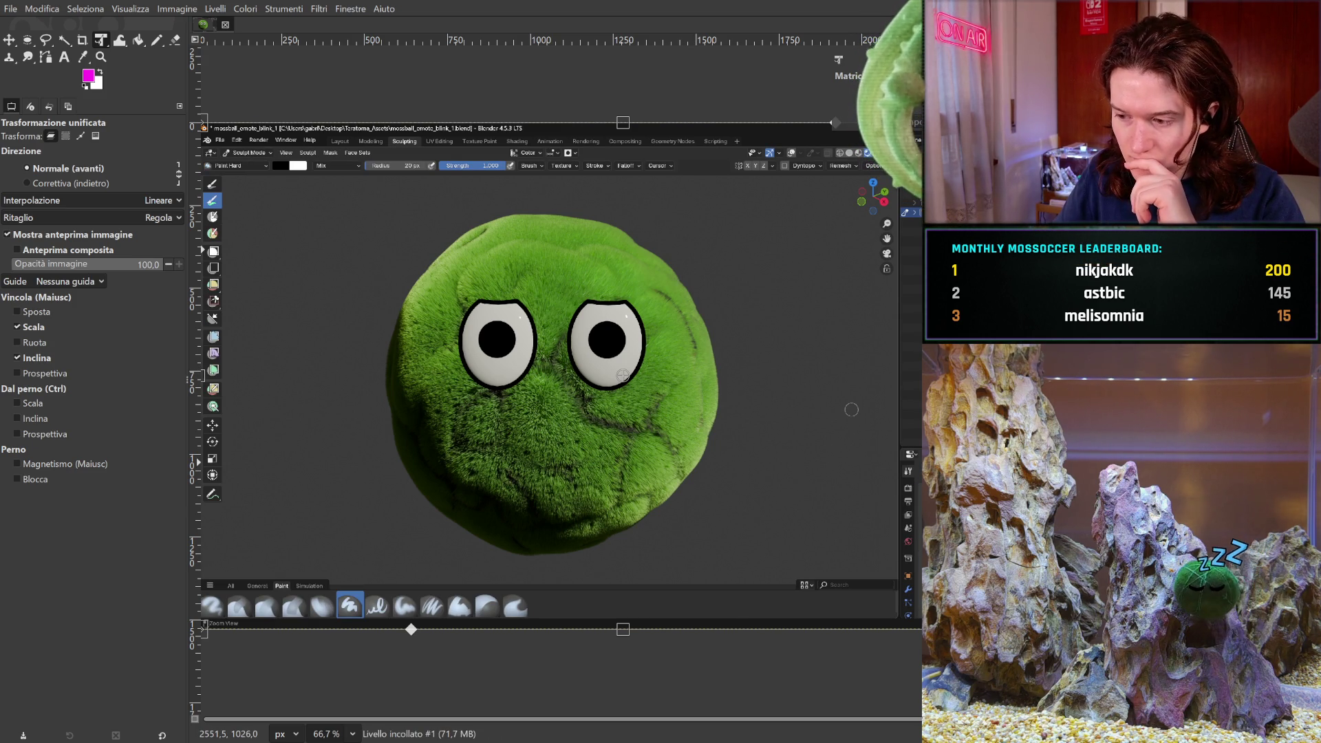
- Anchor the pasted screenshot, paste another one, and hide that new layer in GIMP
key("Page_Down")
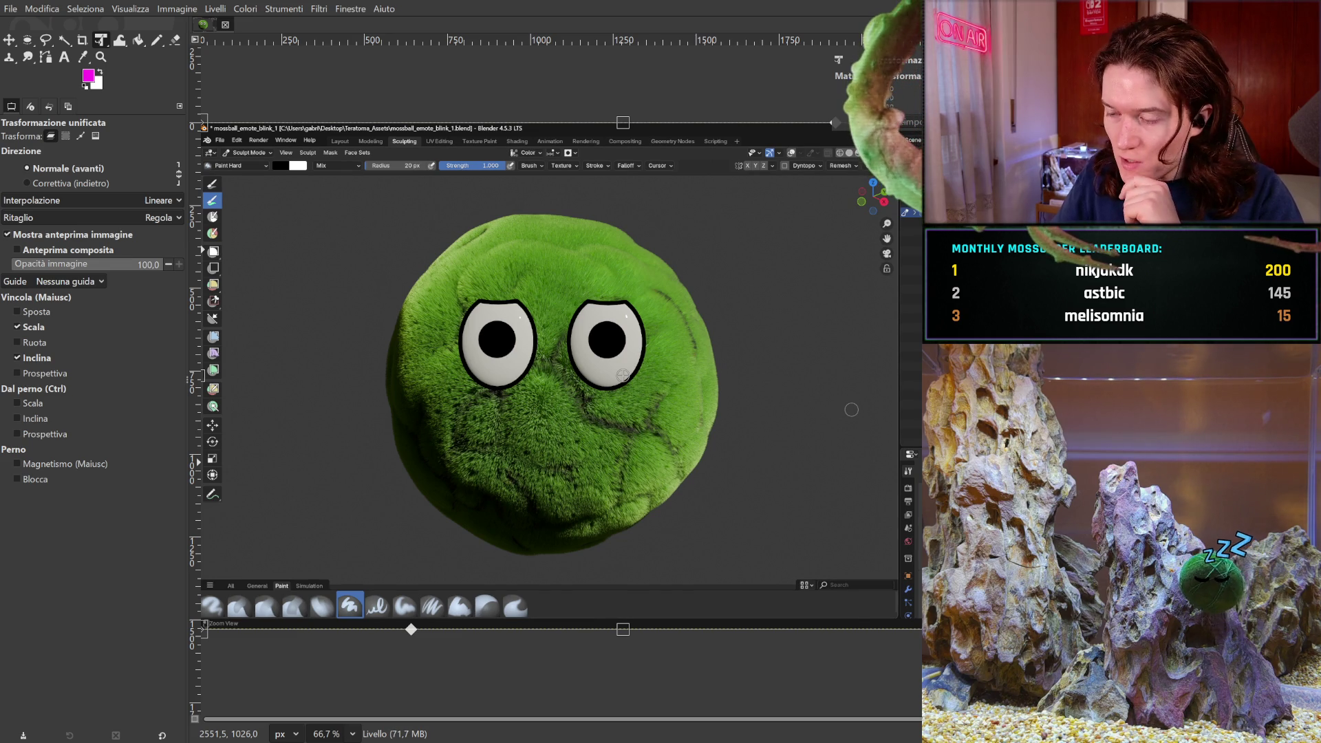
key("ctrl+v")
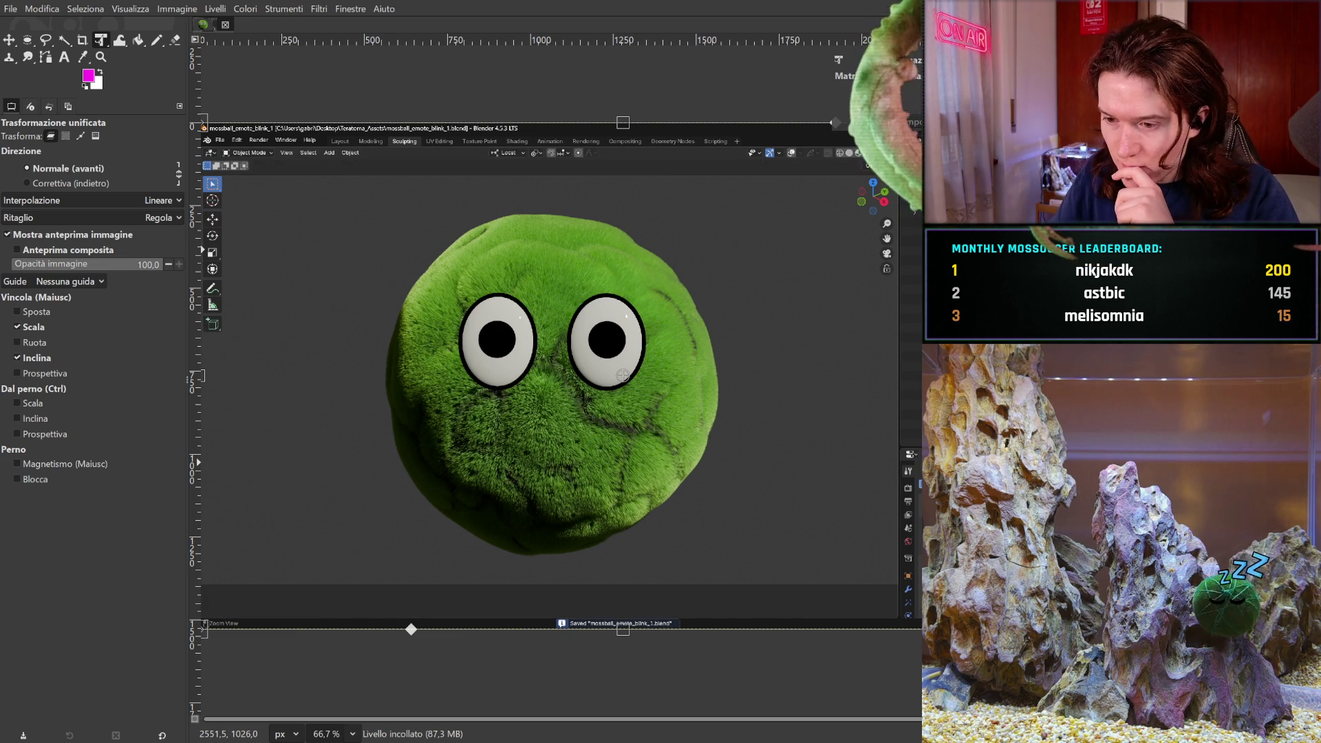
left_click(622, 375)
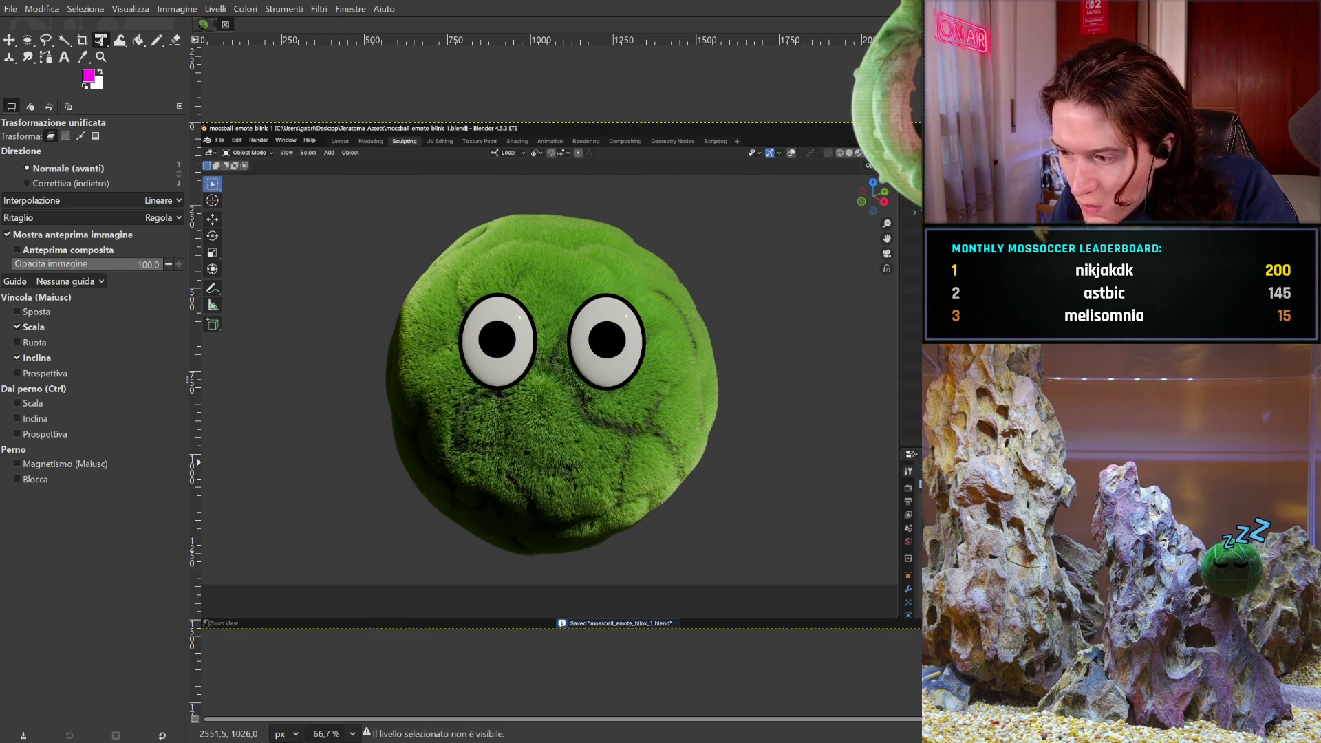
left_click(623, 375)
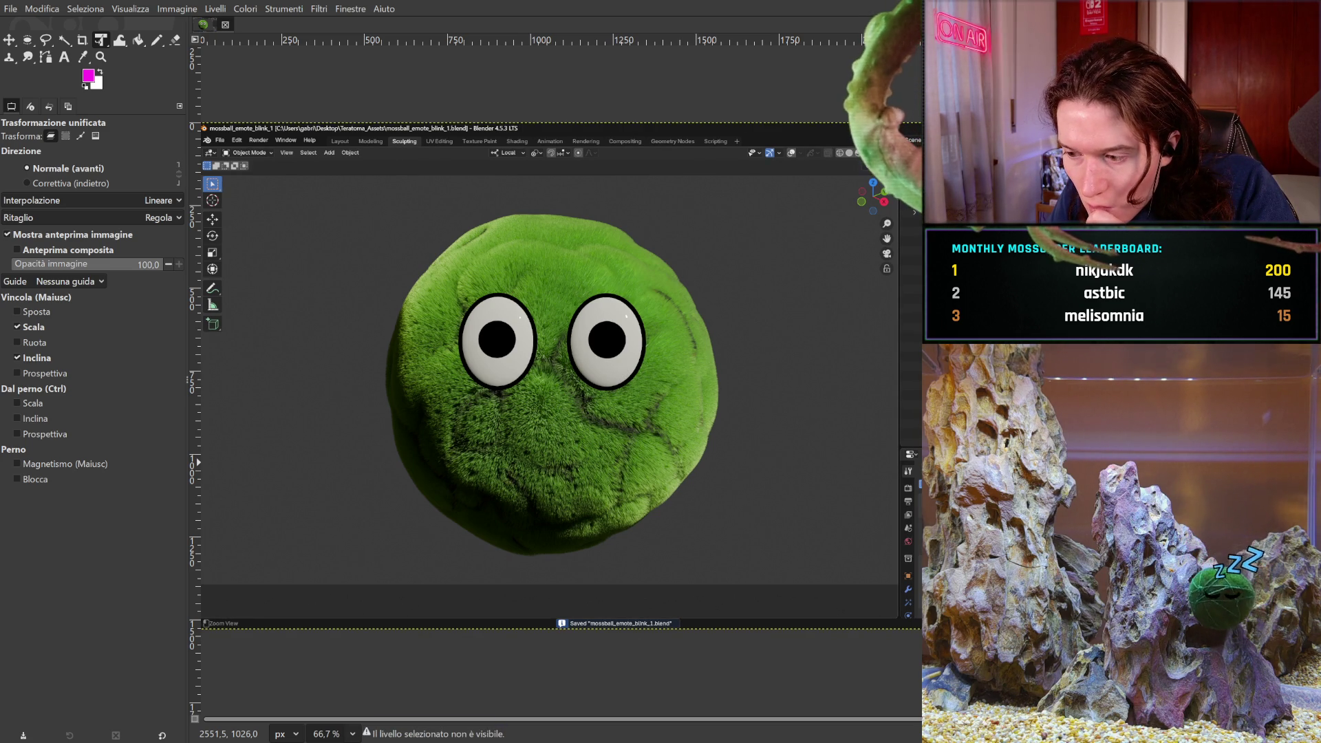
key("ctrl+z")
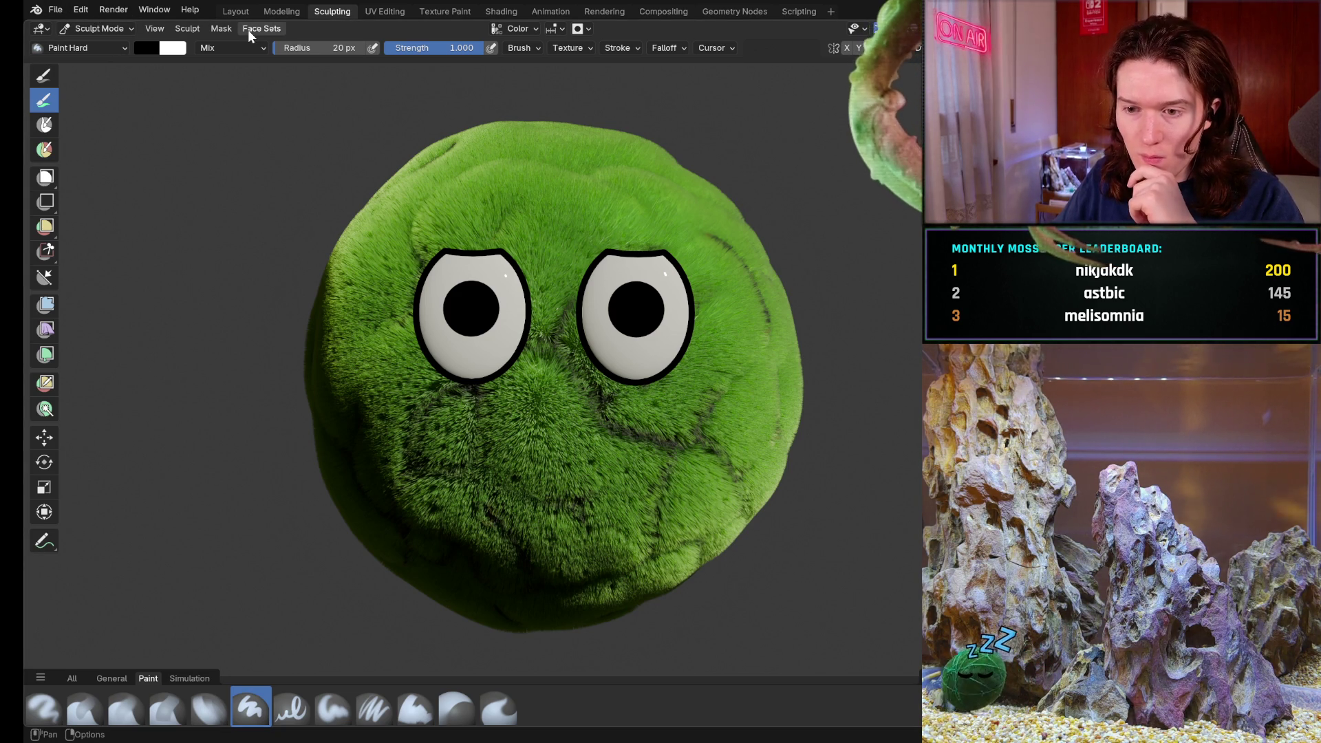
- Switch to the Layout workspace and take the sphere out of Sculpt Mode
left_click(57, 11)
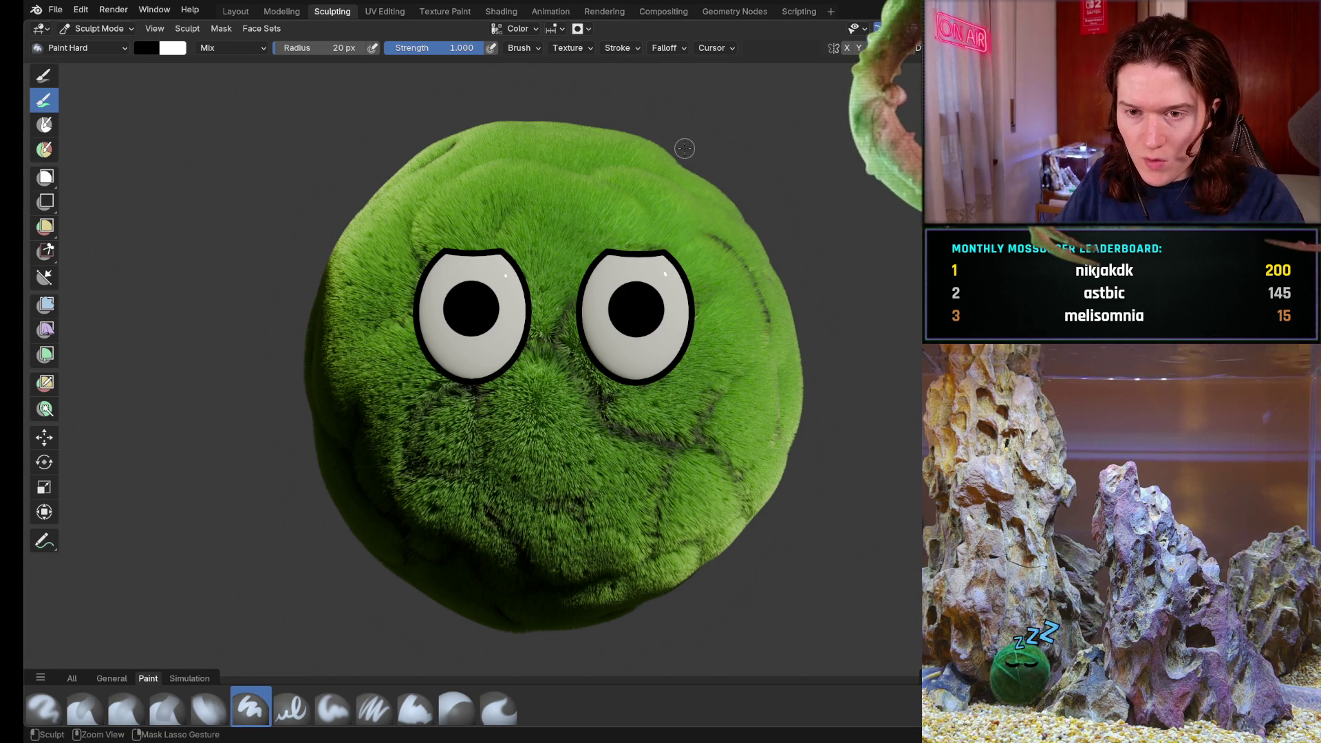
left_click(246, 9)
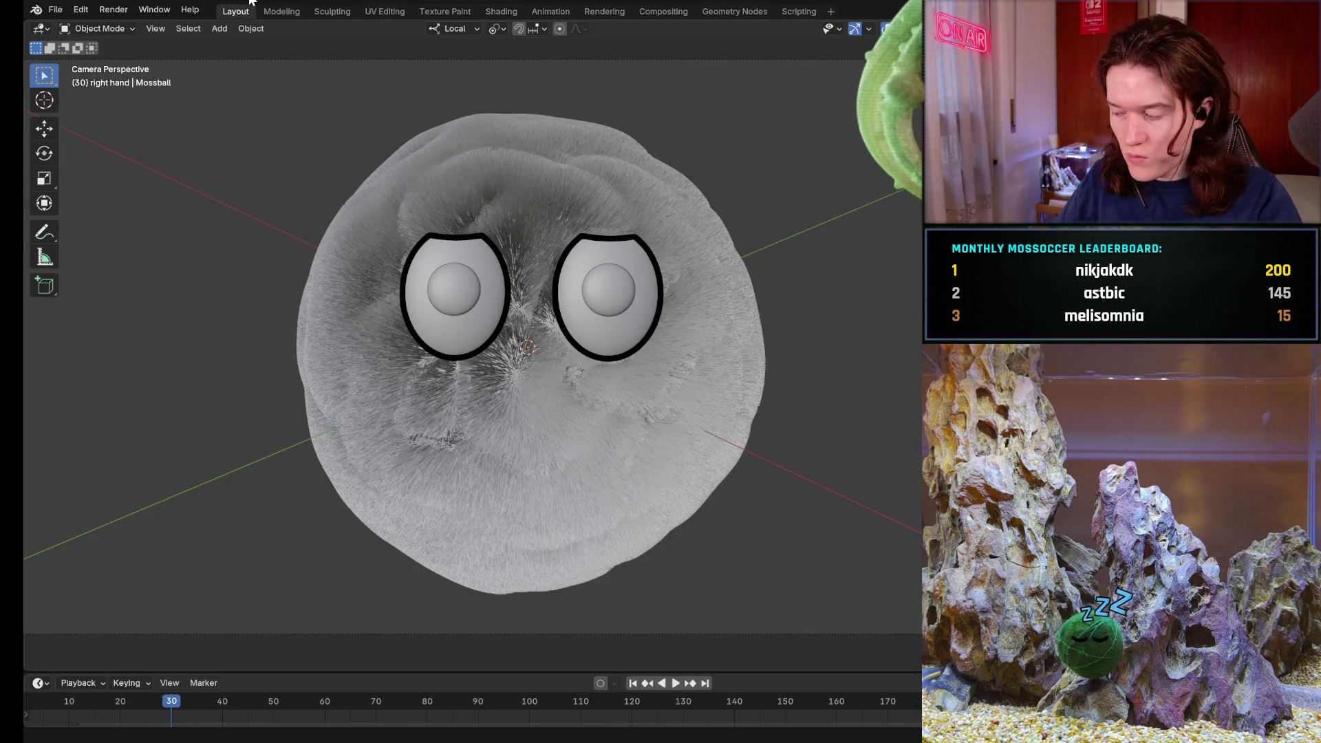
left_click(596, 330)
key("ctrl+Tab")
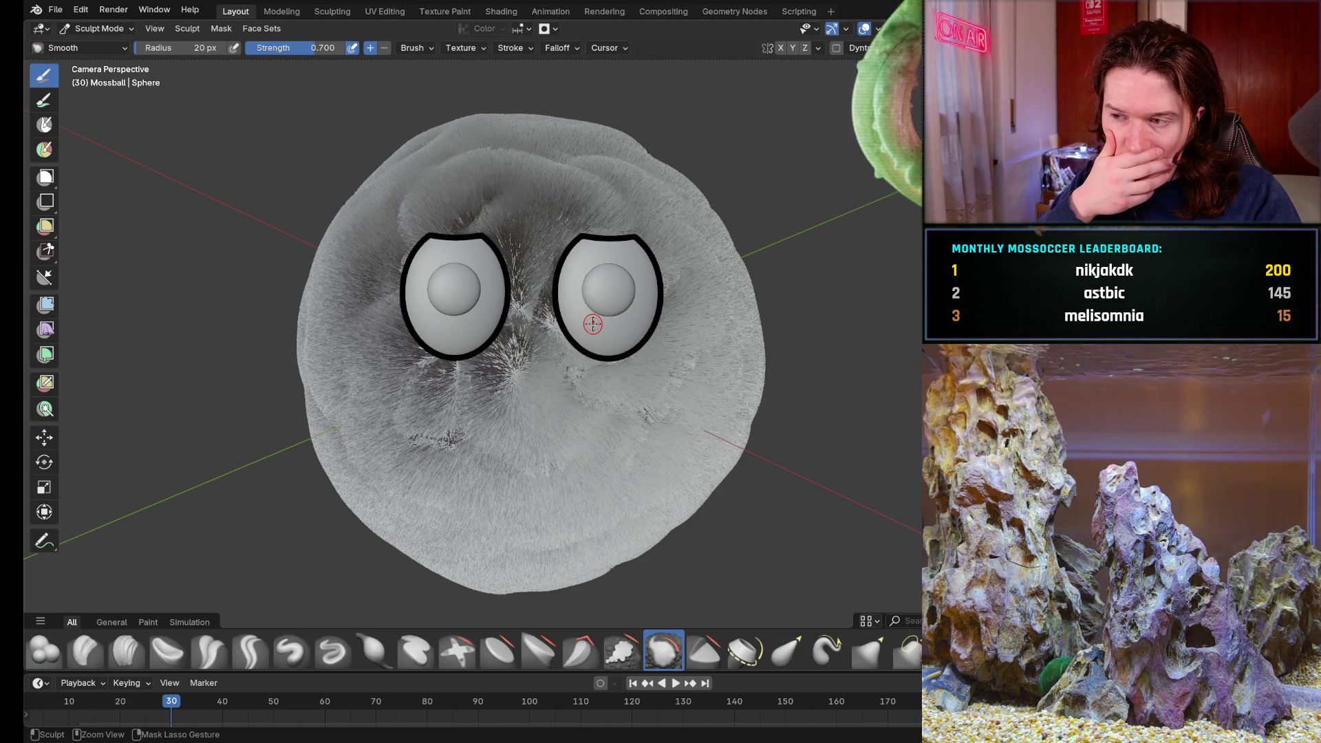
key("ctrl+z")
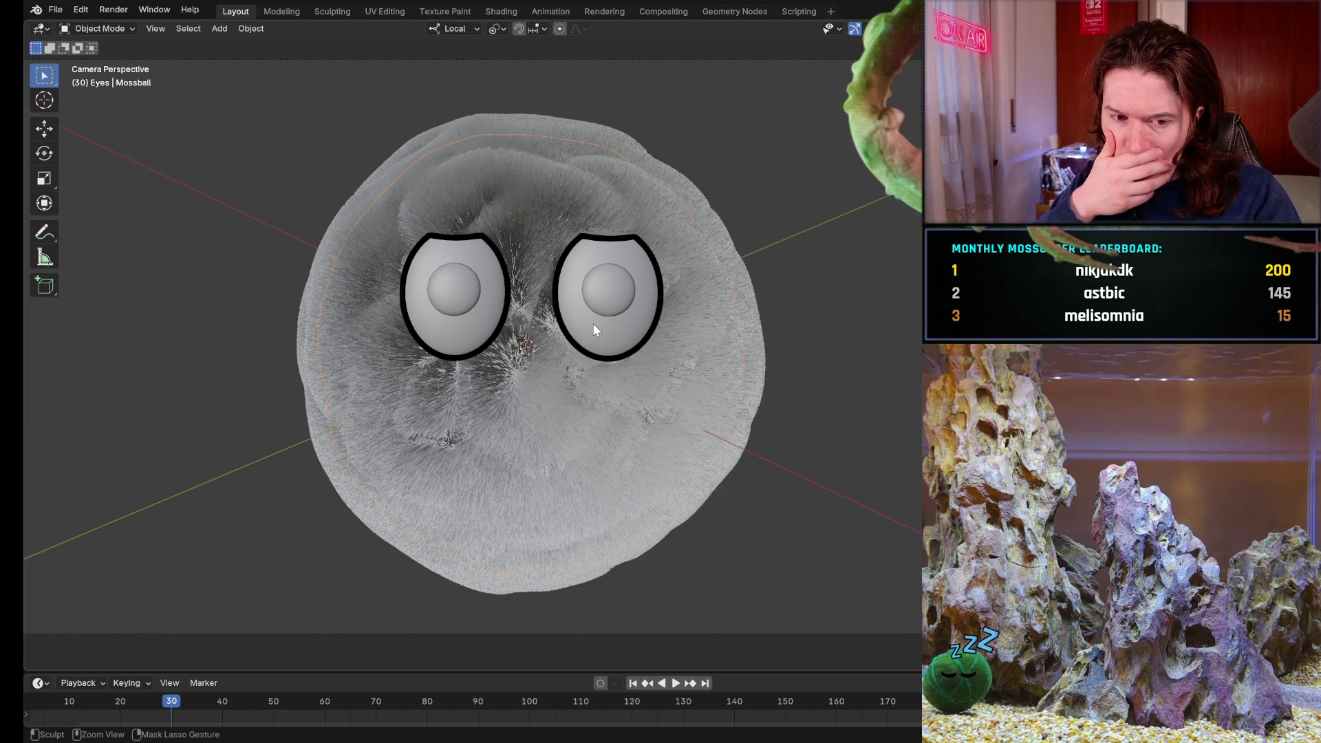
- Hide the eyes' black outlines so the cutting spheres show above the eyes
key("ctrl+z")
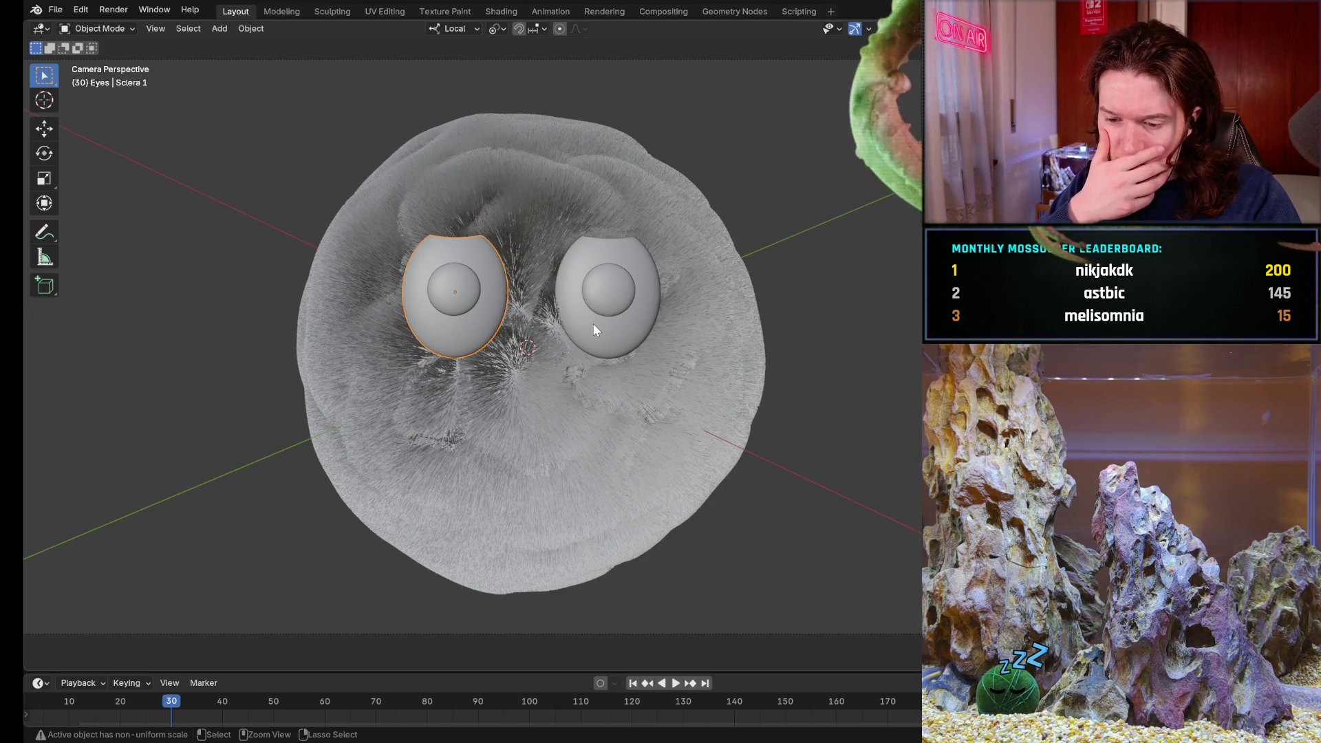
key("ctrl+z")
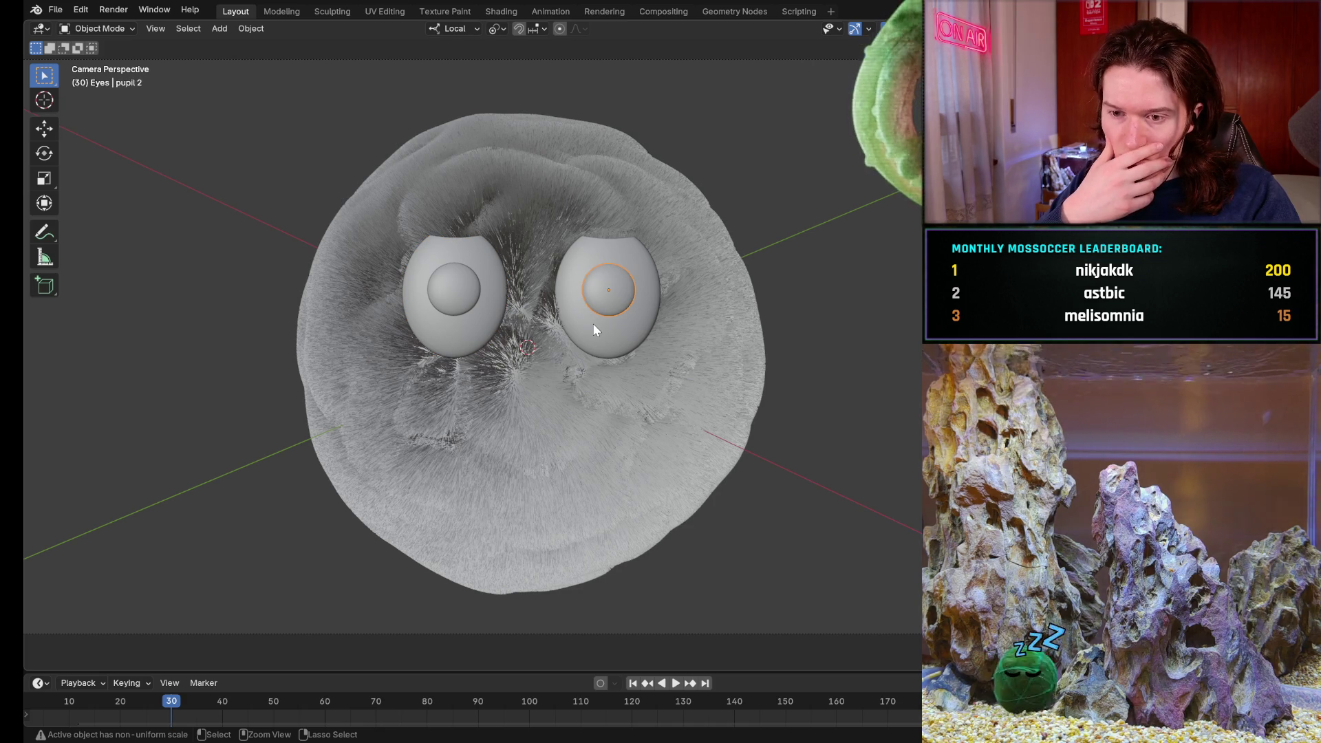
key("ctrl+z")
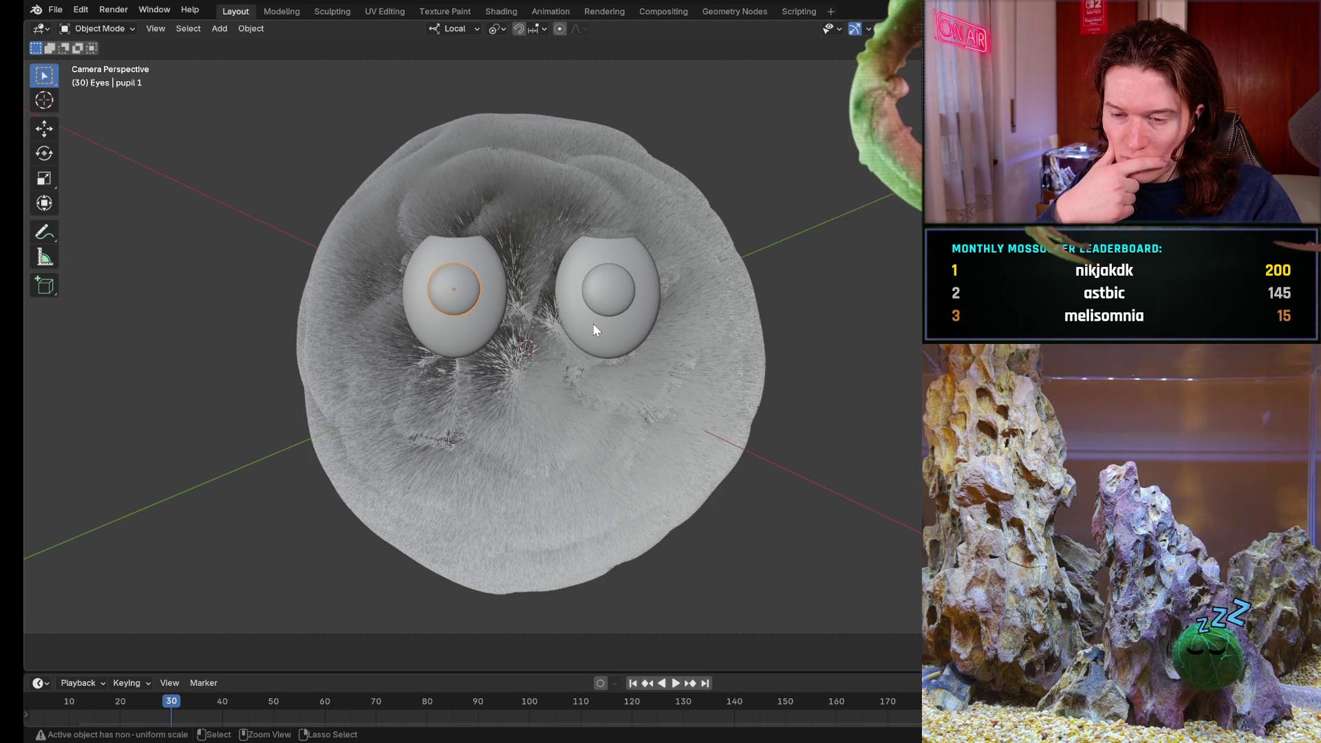
key("ctrl+shift+z")
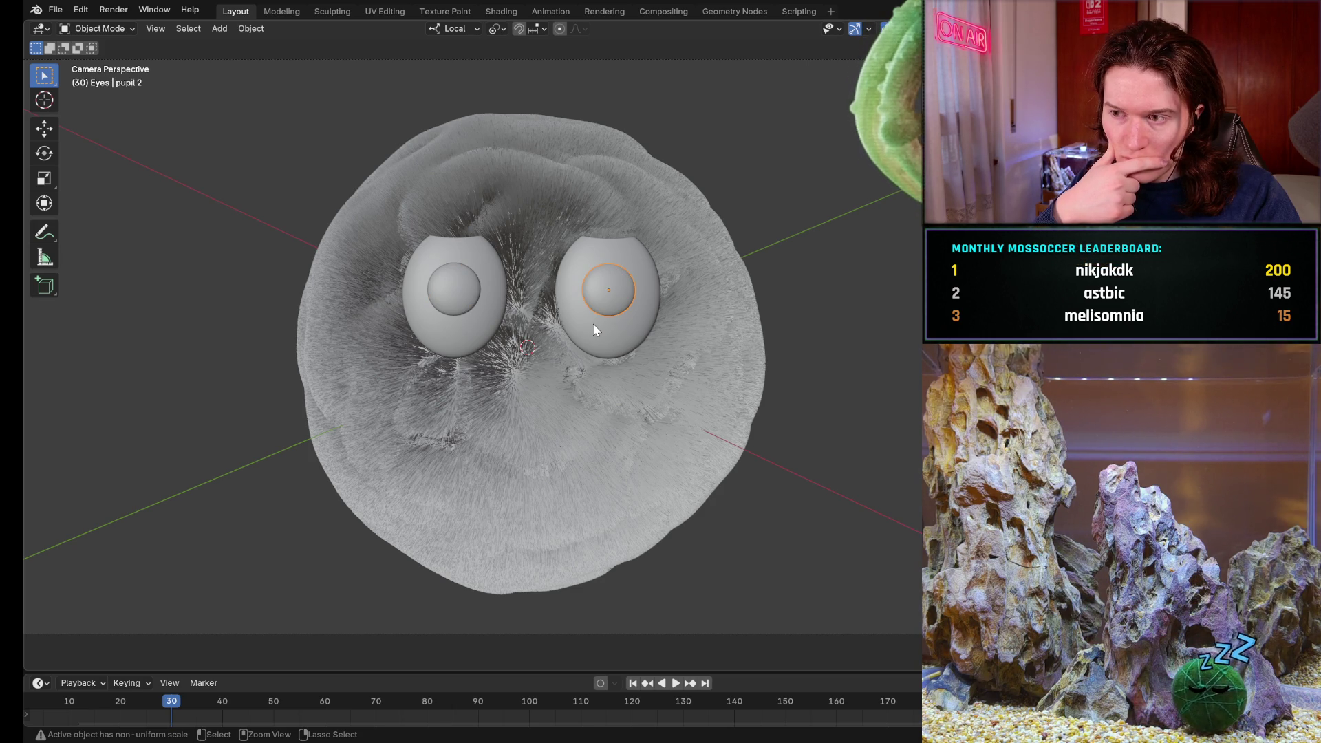
left_click(596, 331)
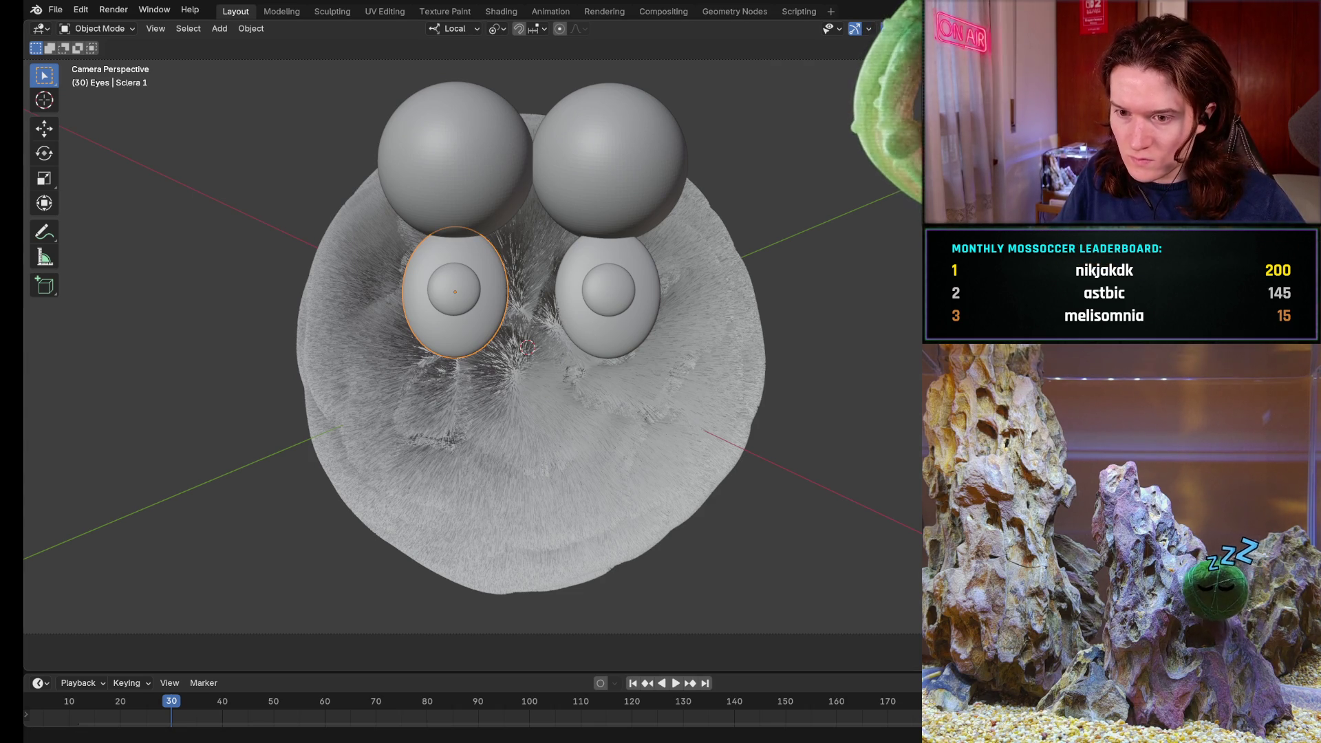
- Select both eye-cutting spheres and move them slightly lower onto the eye tops
left_click(608, 293)
left_click(455, 292)
left_click(454, 151)
left_click(600, 161, "shift")
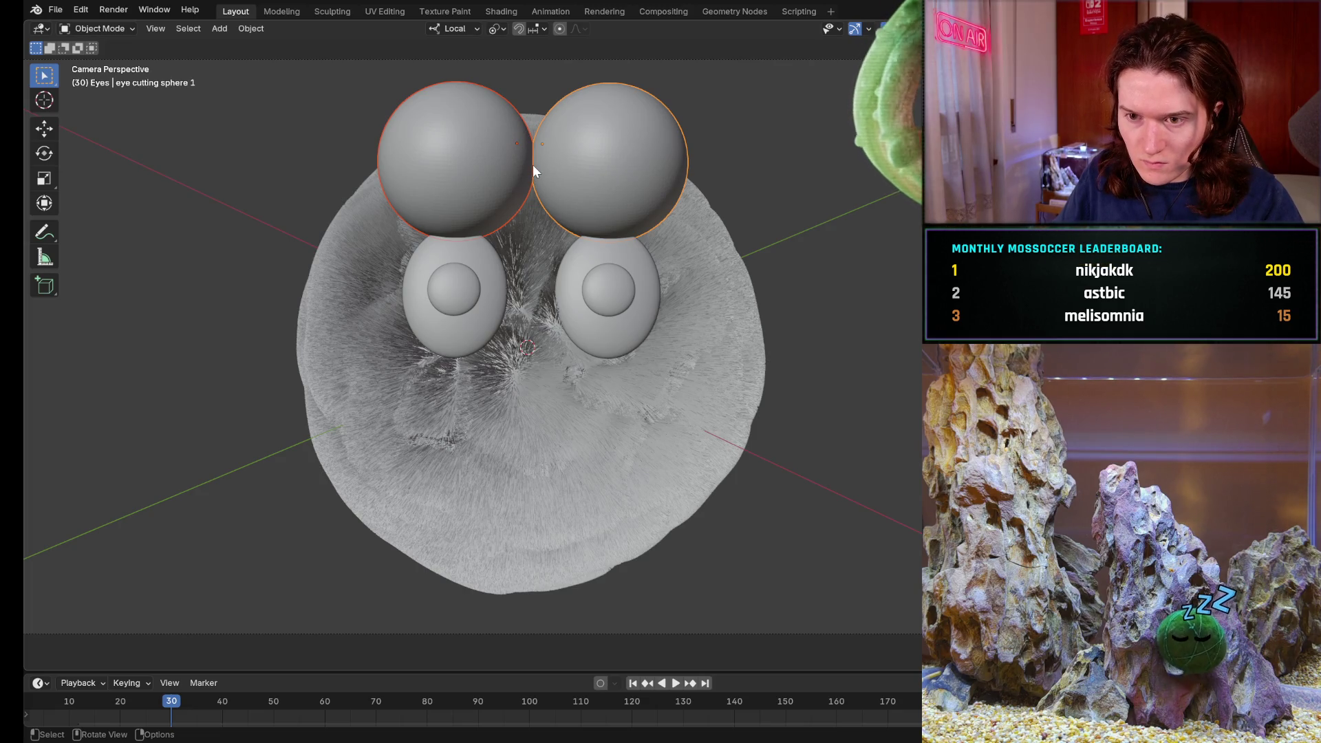
key("g")
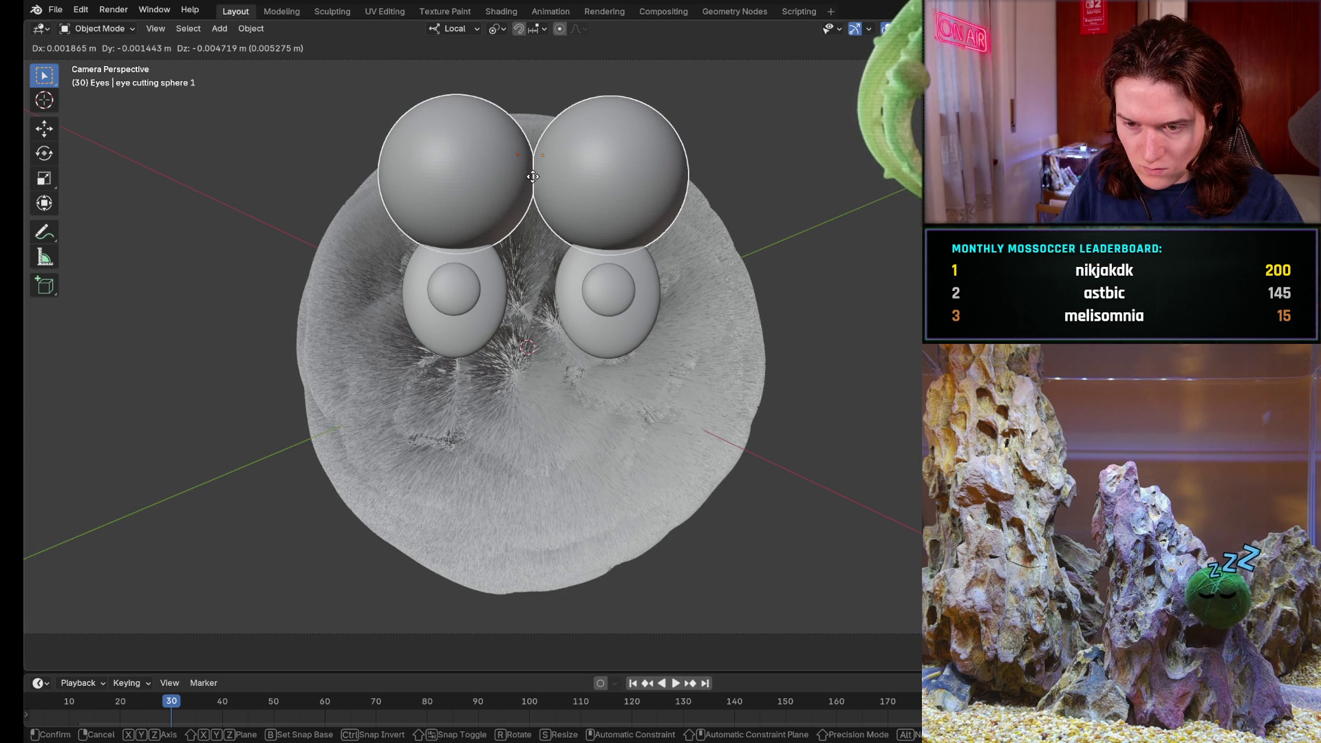
left_click(532, 176)
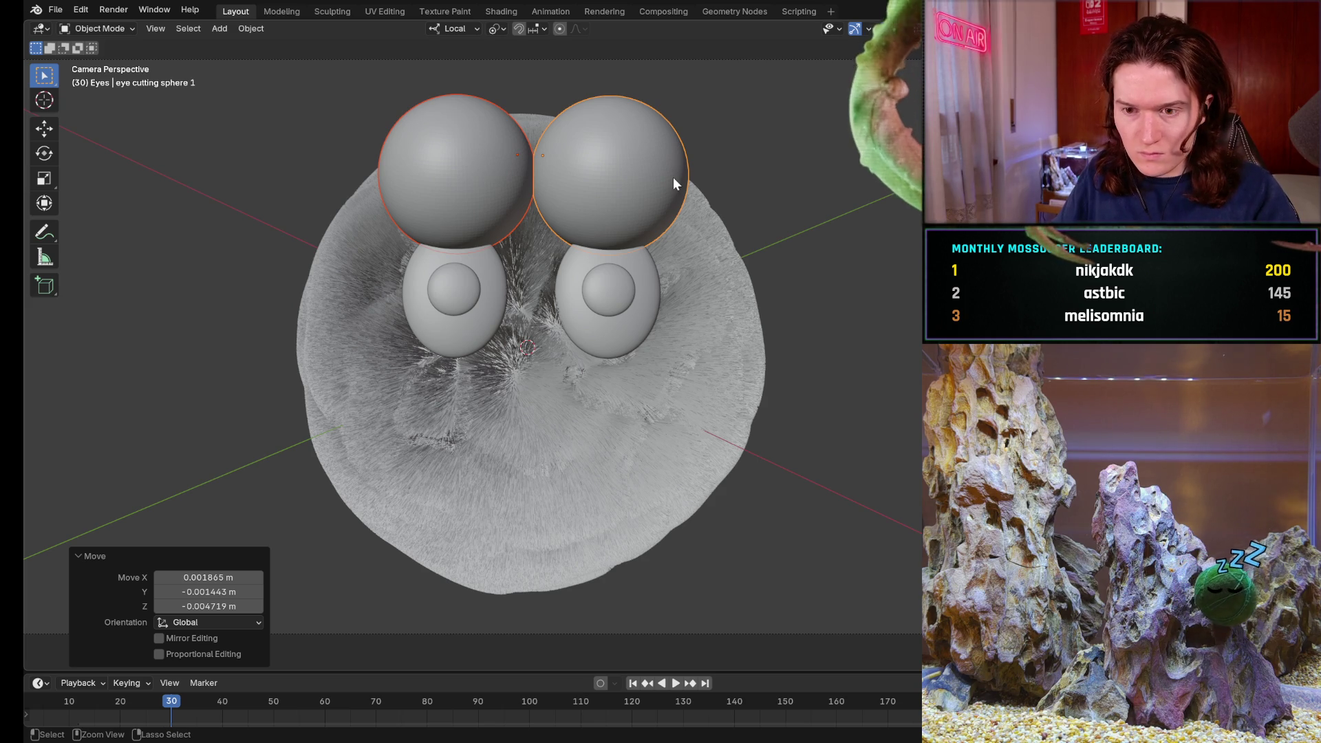
- Compare the lowered spheres with their original height, keeping the lowered position
key("ctrl+z")
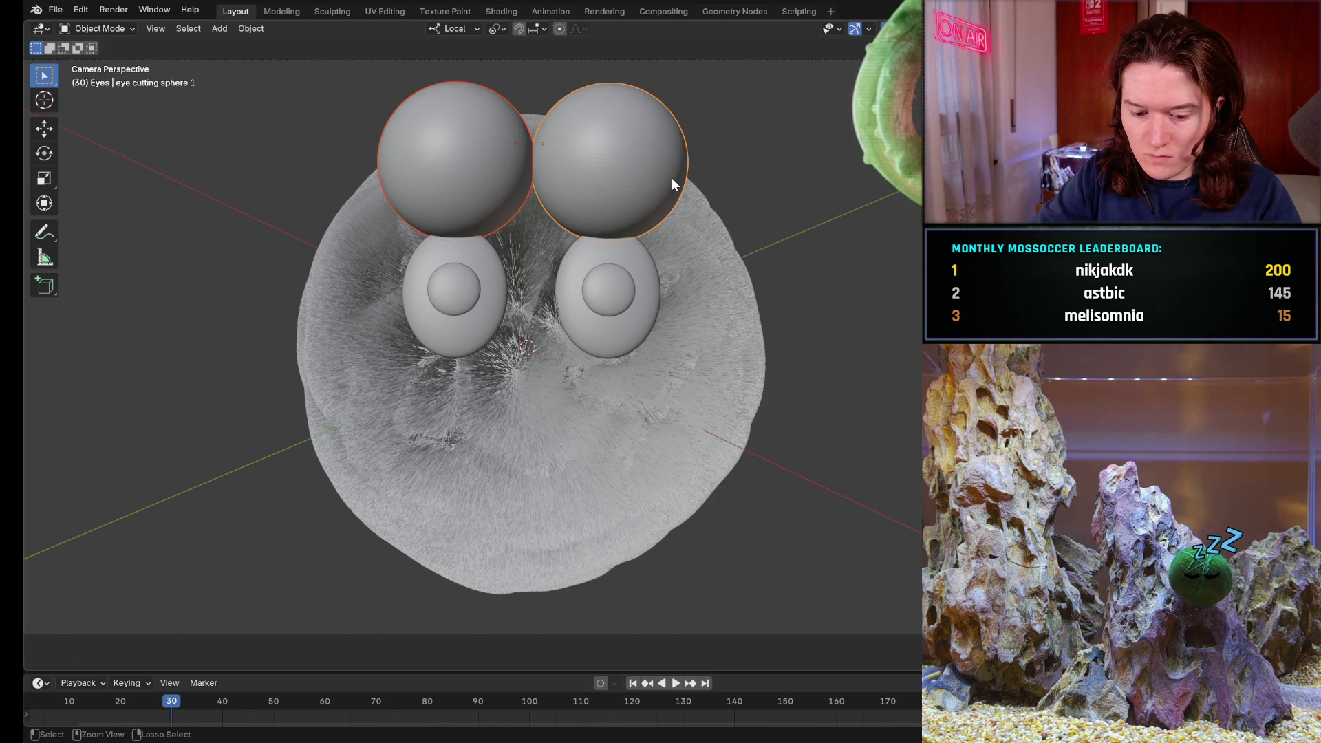
key("ctrl+shift+z")
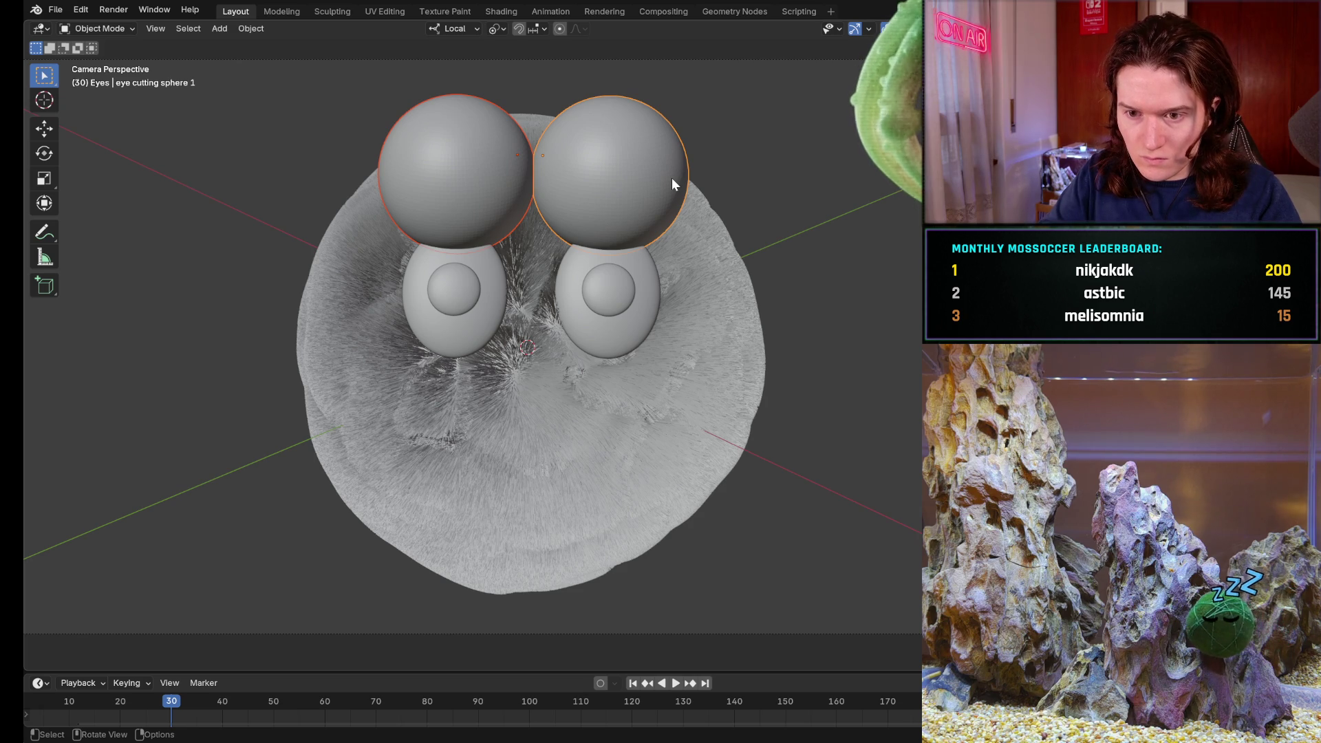
key("ctrl+z")
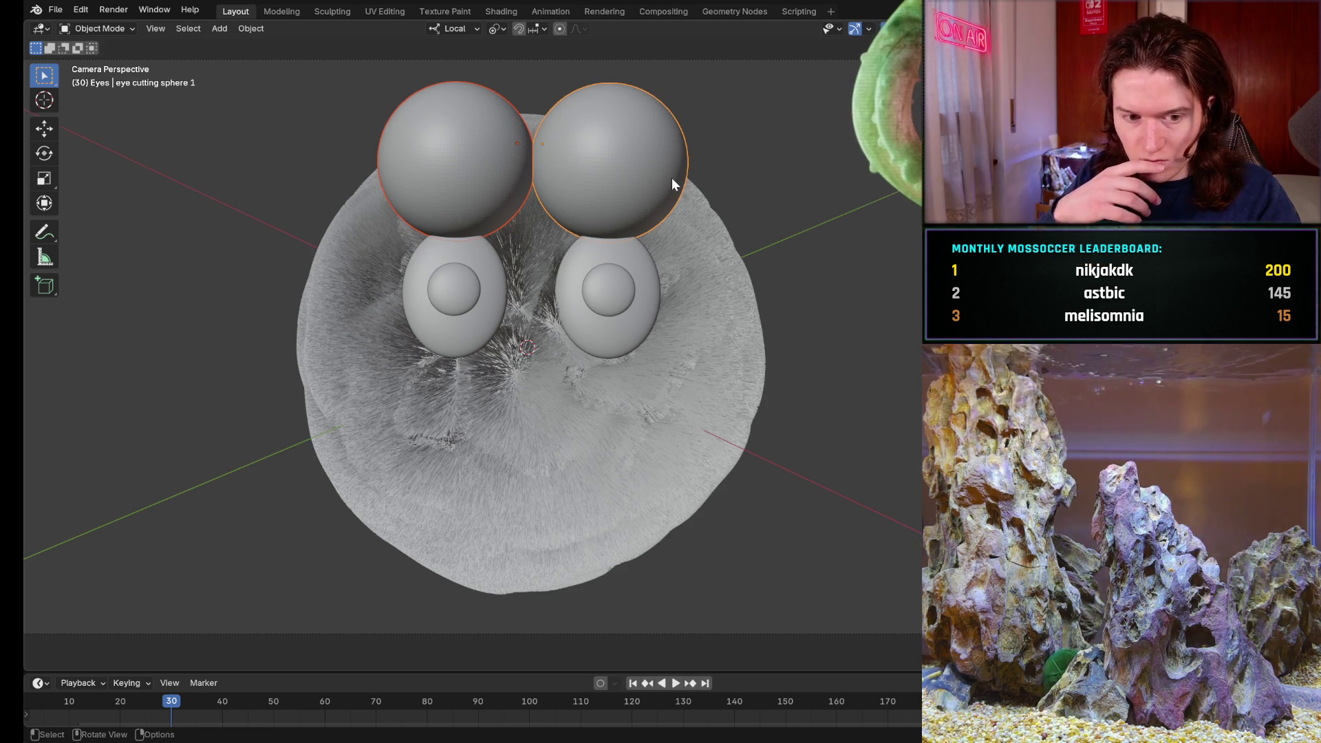
key("ctrl+shift+z")
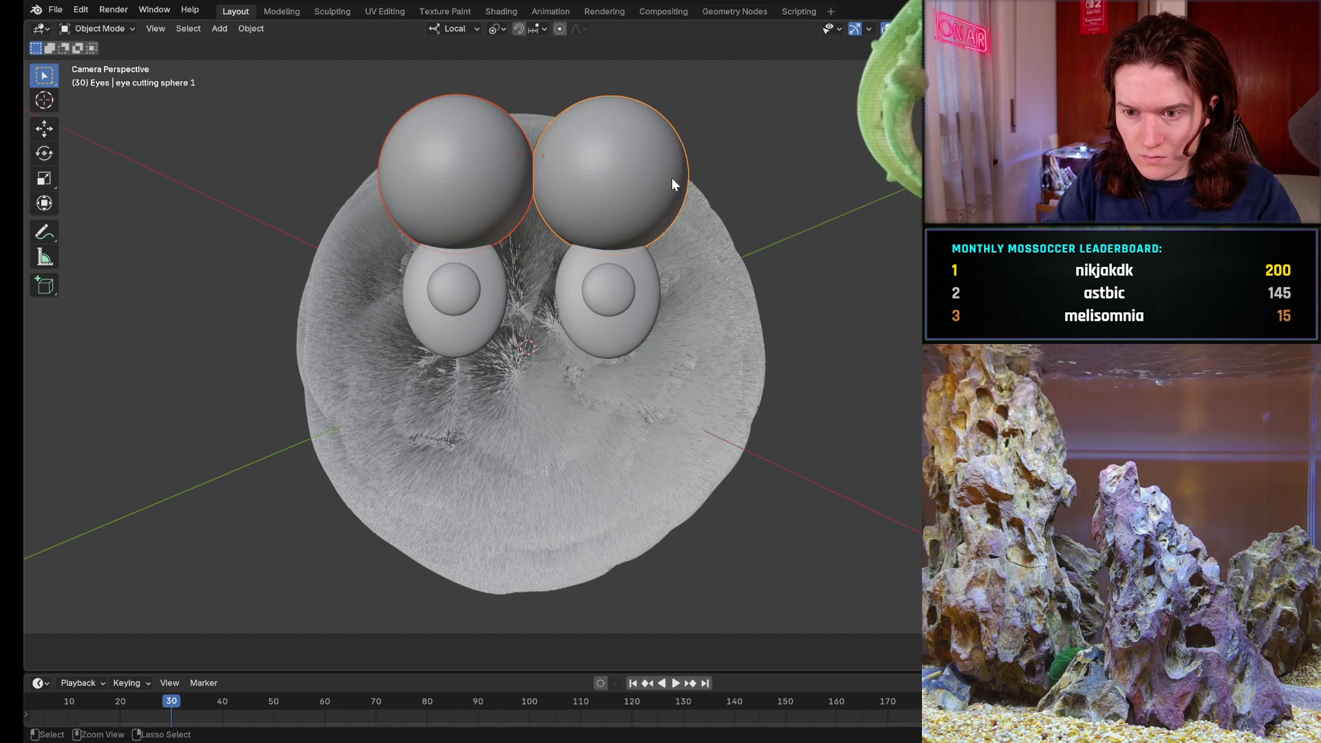
key("ctrl+z")
key("ctrl+shift+z")
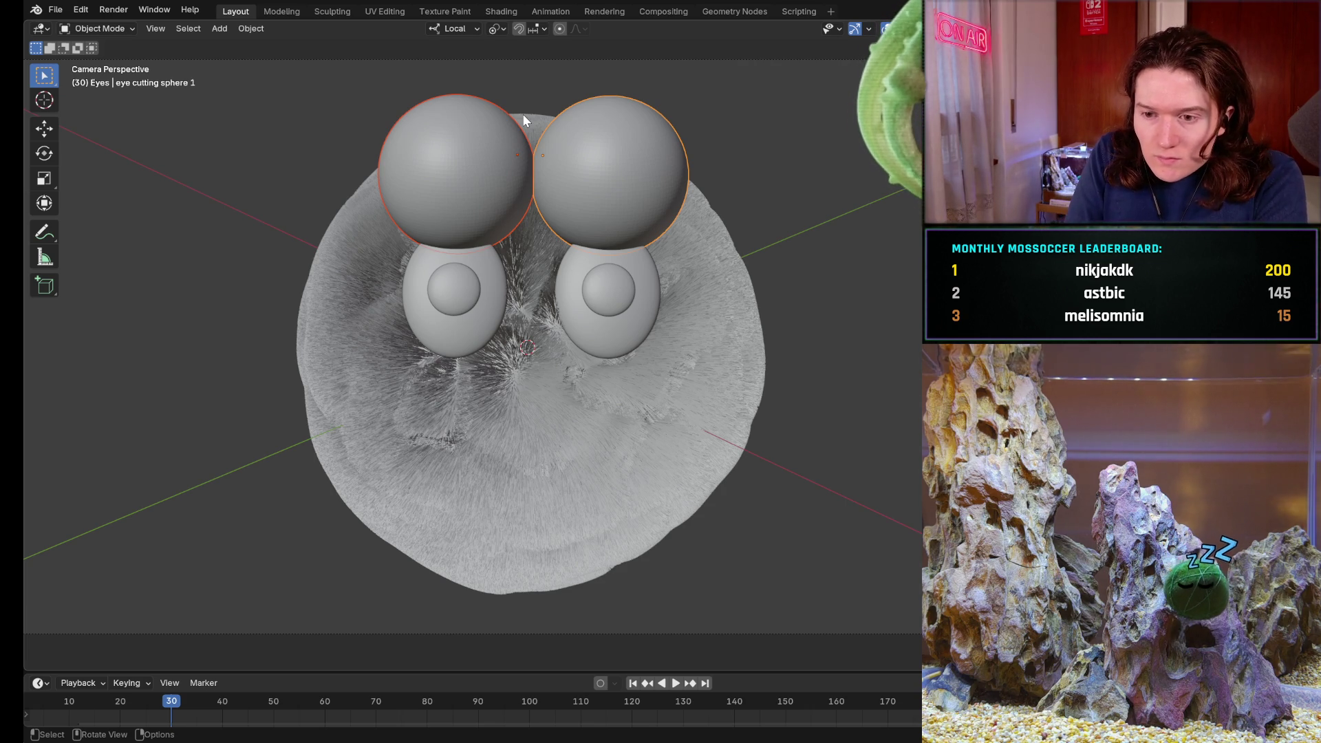
key("ctrl+z")
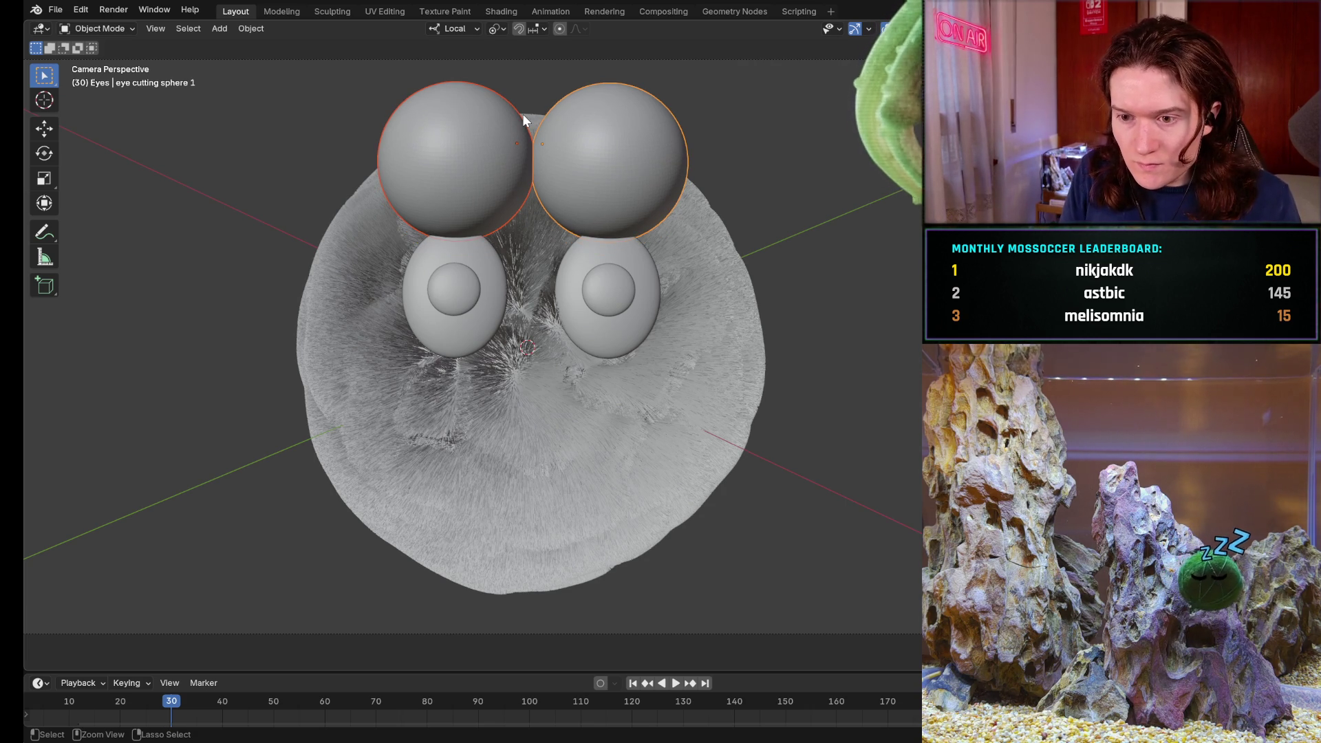
key("ctrl+shift+z")
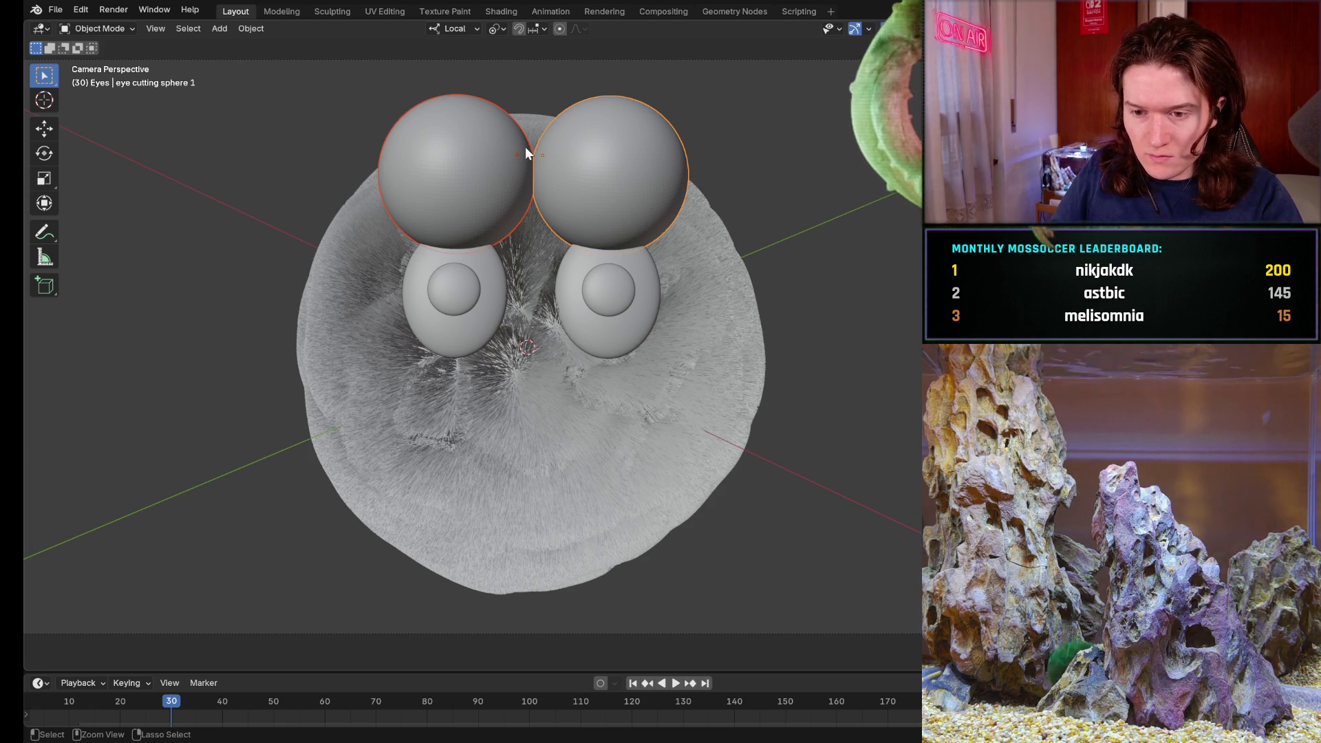
key("ctrl+z")
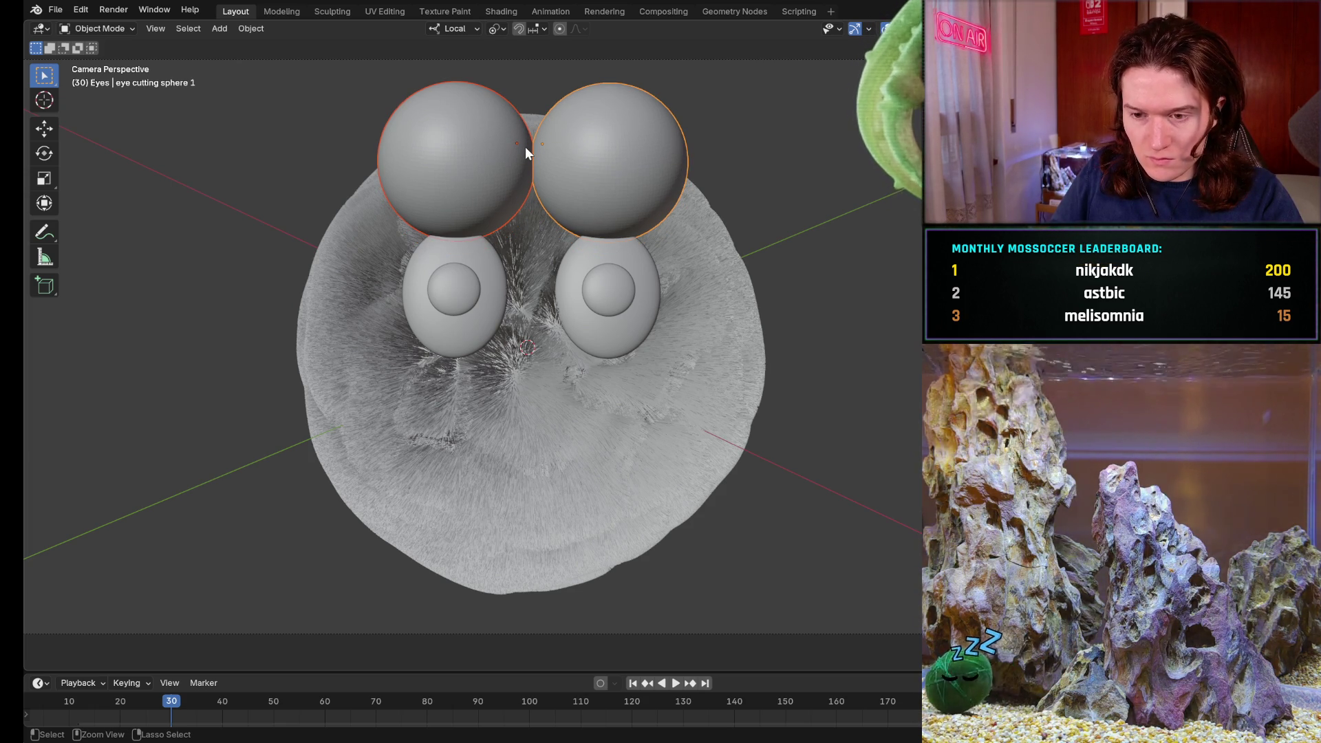
key("ctrl+shift+z")
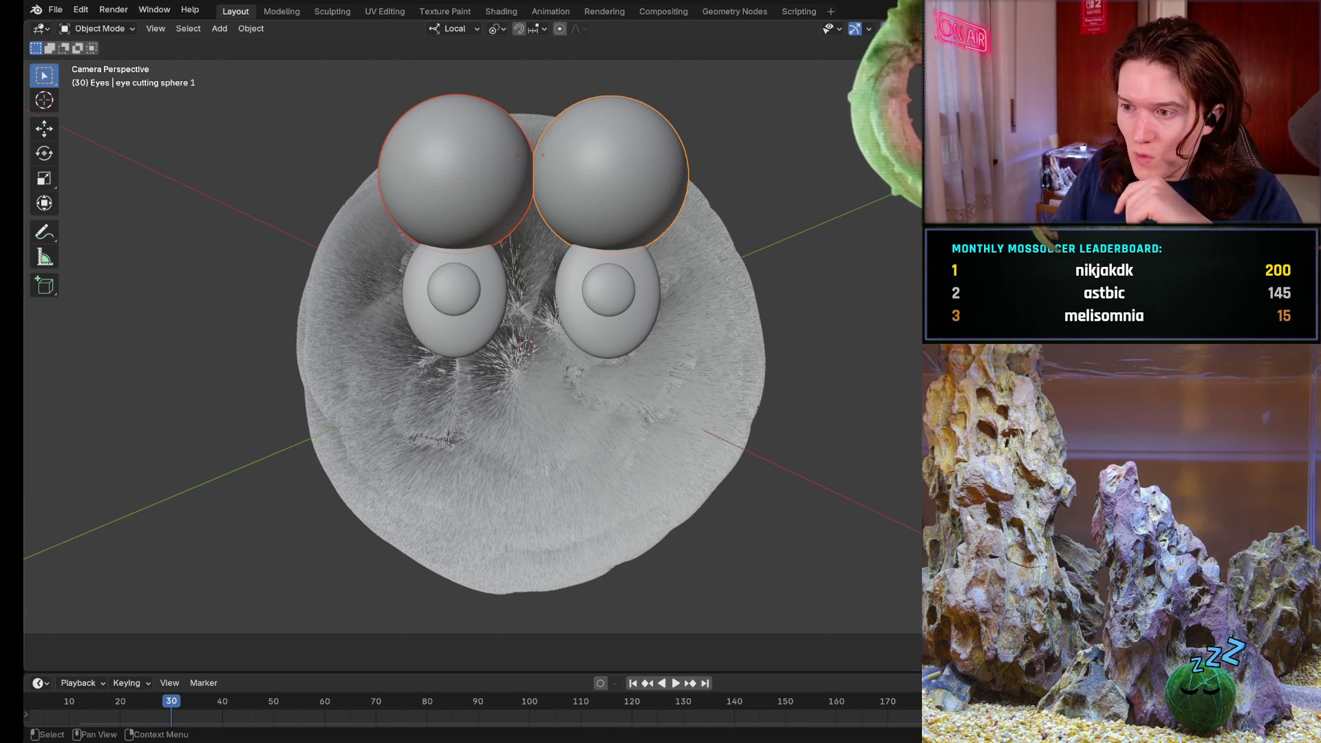
left_click(455, 292)
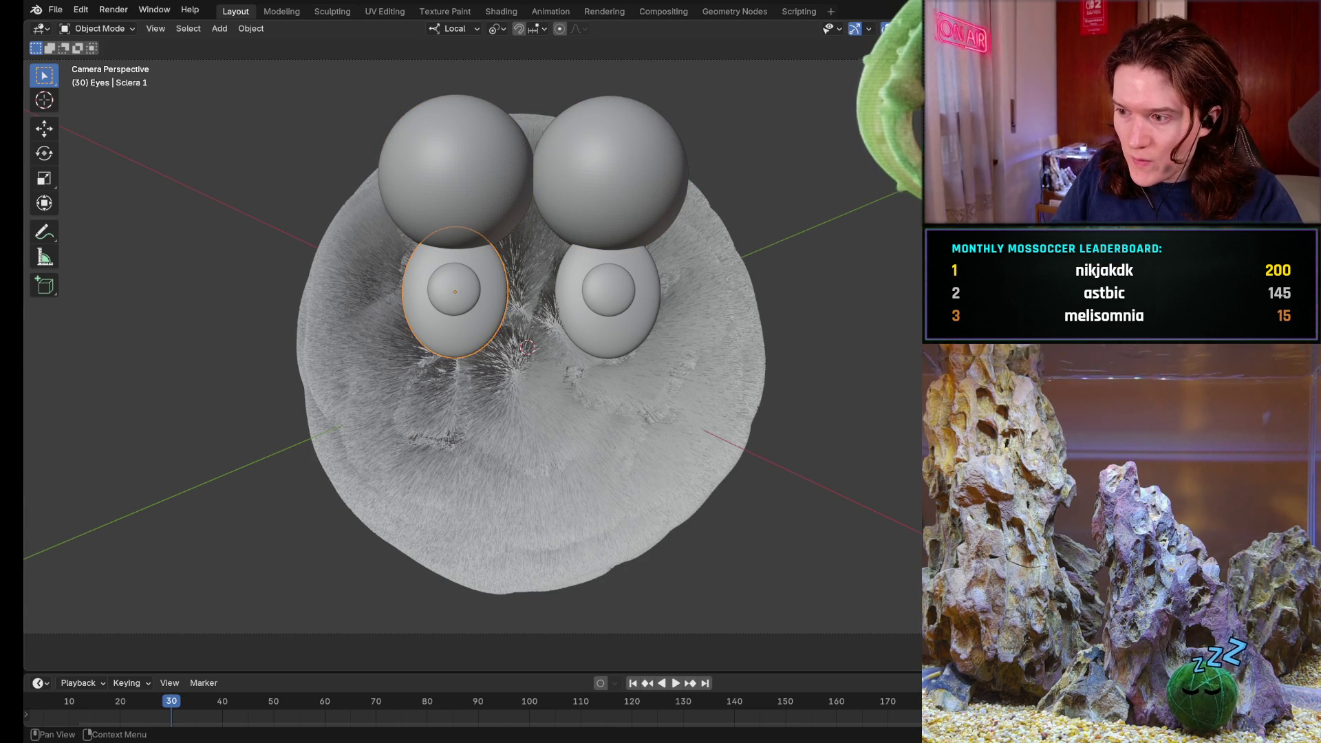
- Add a Grease Pencil Object Line Art outline to the right and left eye whites
left_click(607, 292)
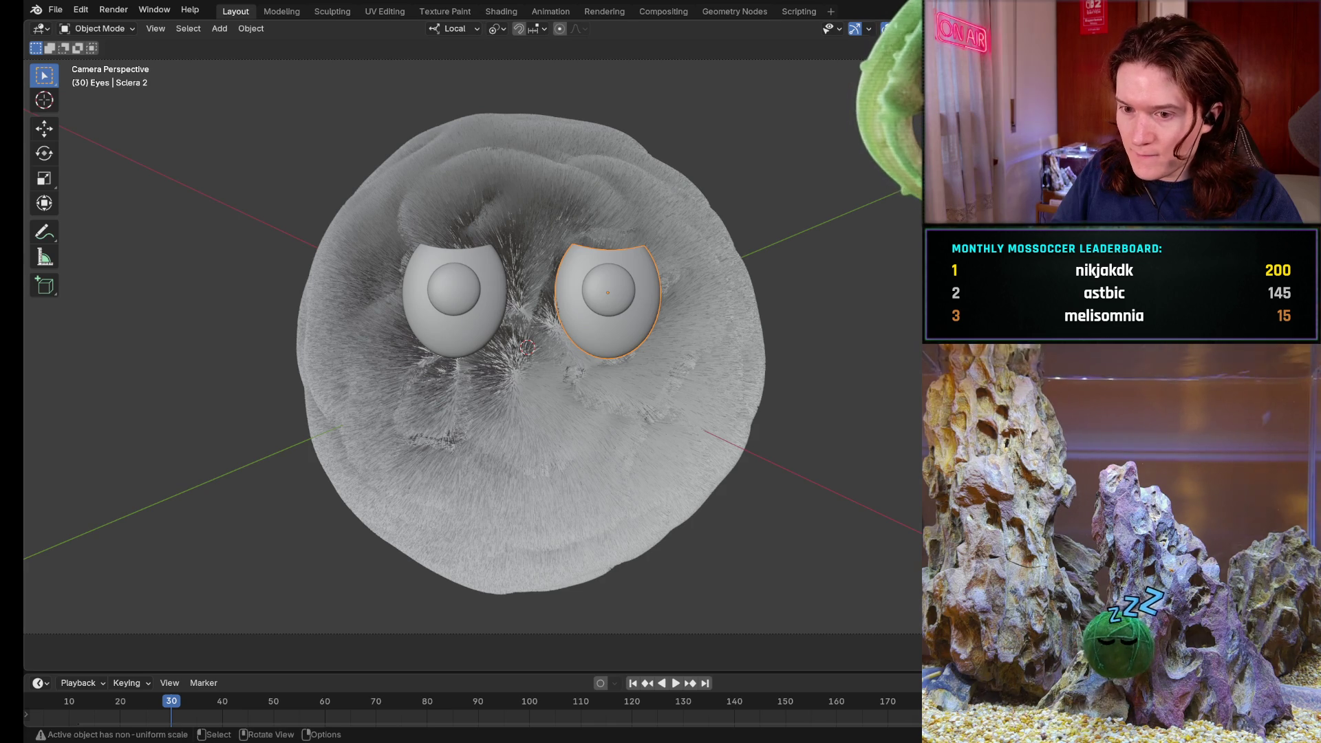
left_click(225, 27)
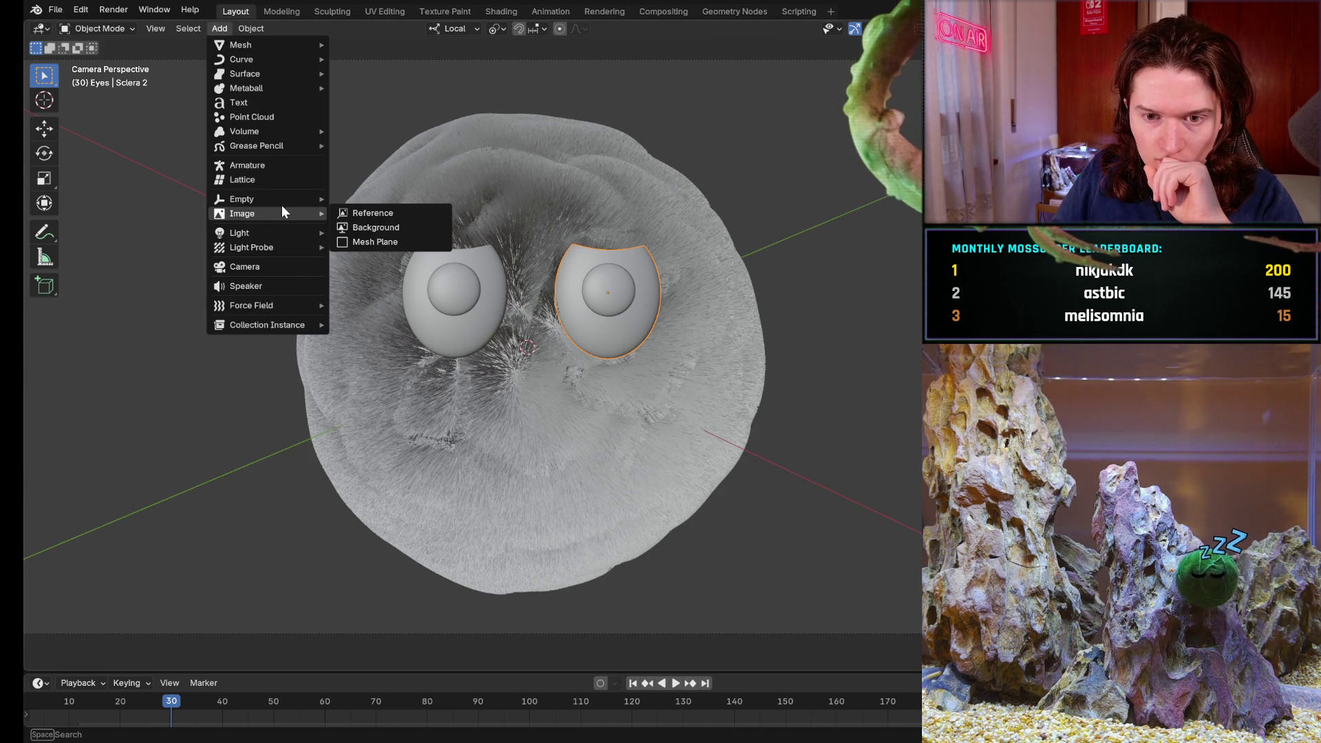
mouse_move(278, 150)
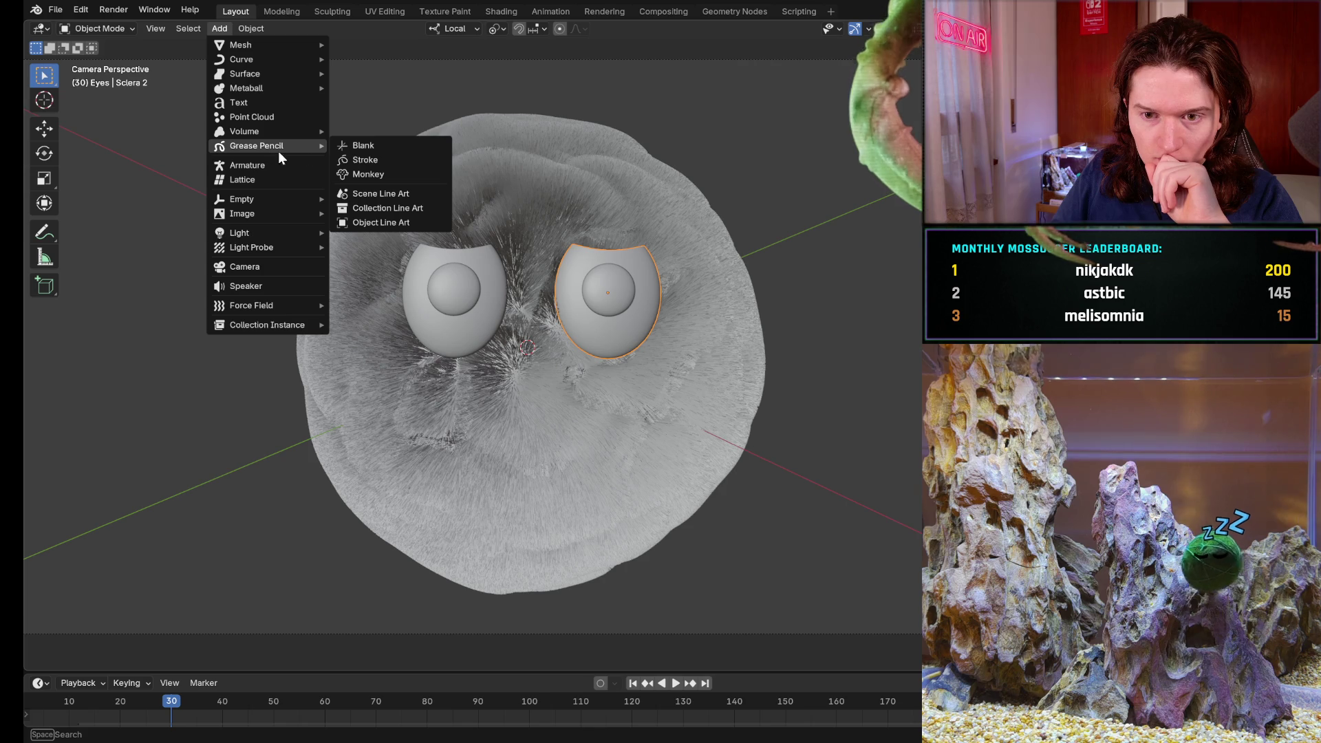
left_click(383, 220)
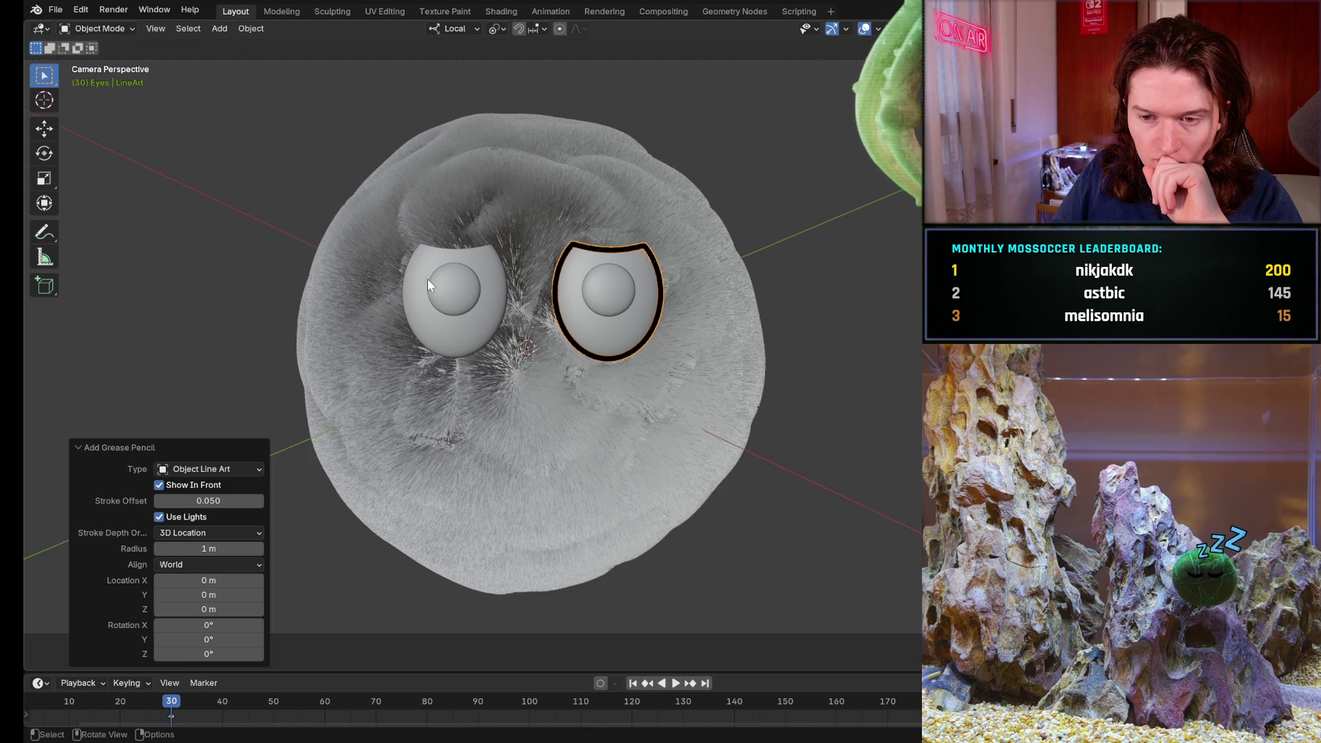
left_click(466, 321)
left_click(221, 28)
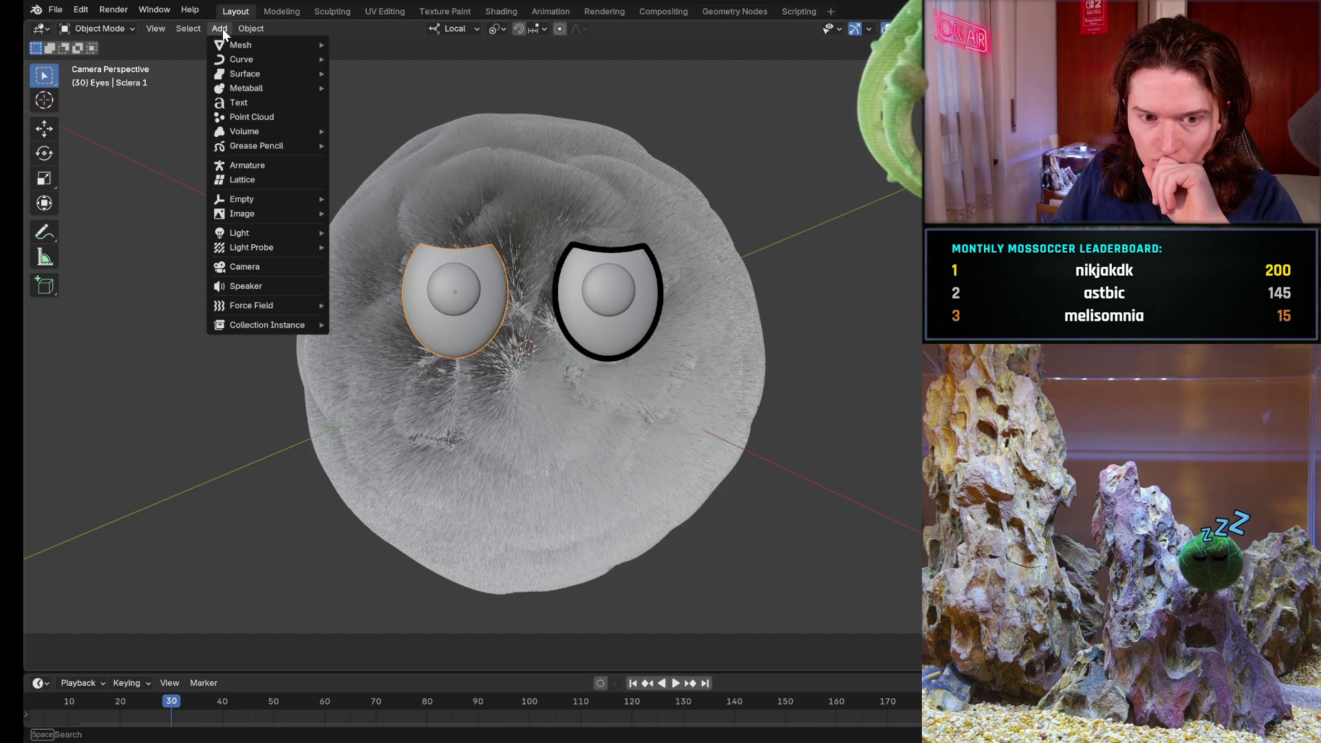
mouse_move(278, 151)
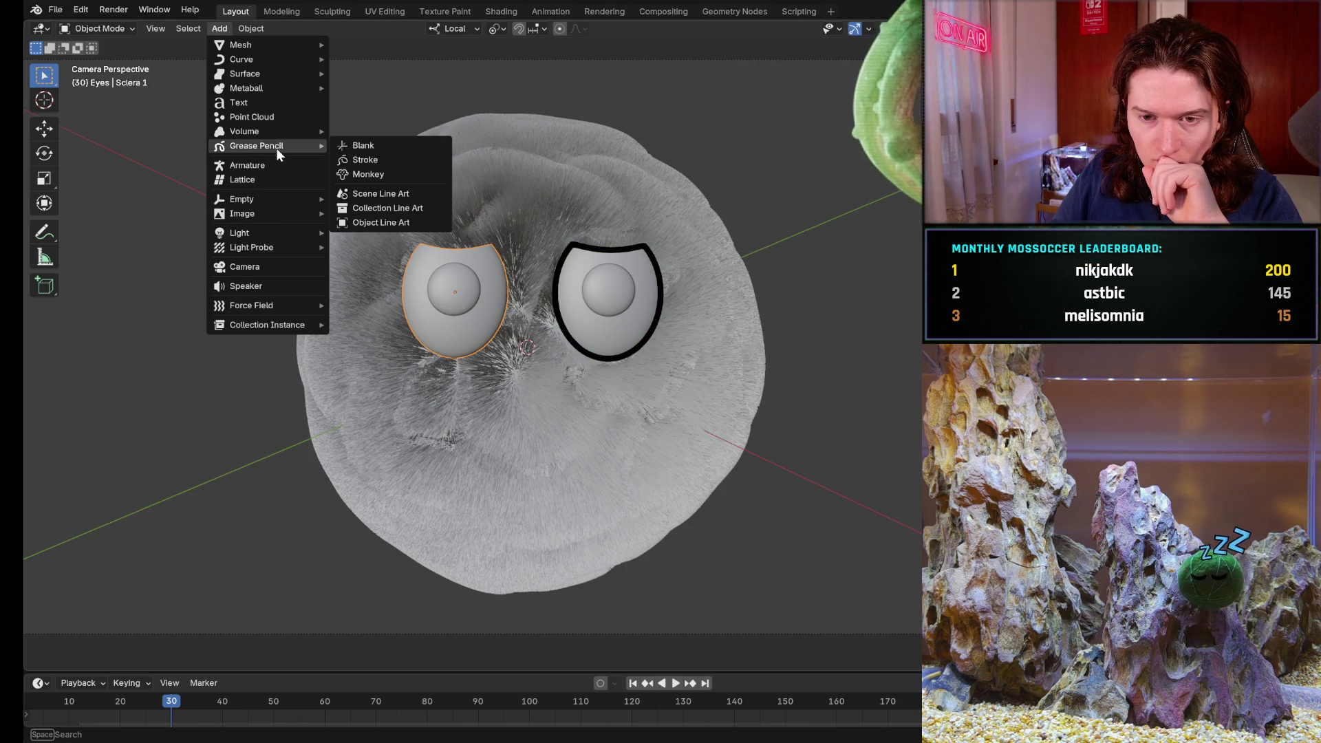
left_click(386, 222)
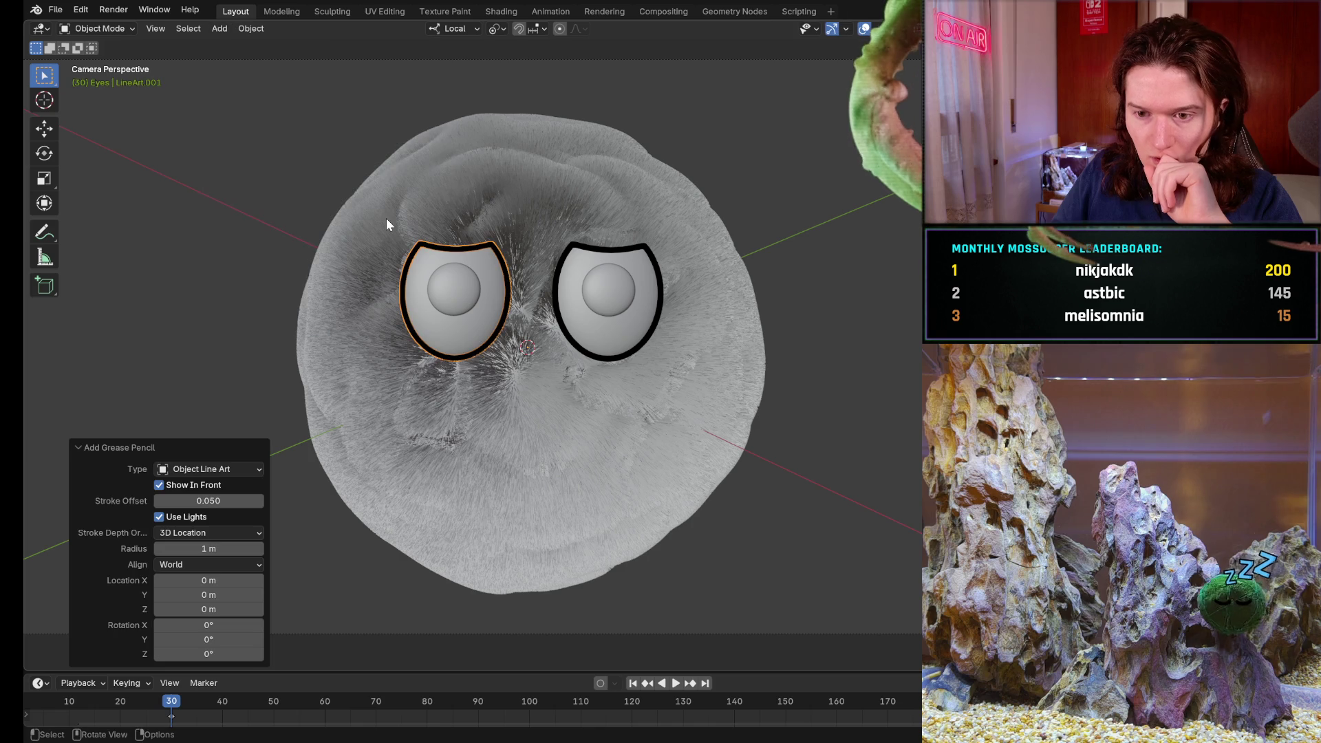
left_click(331, 14)
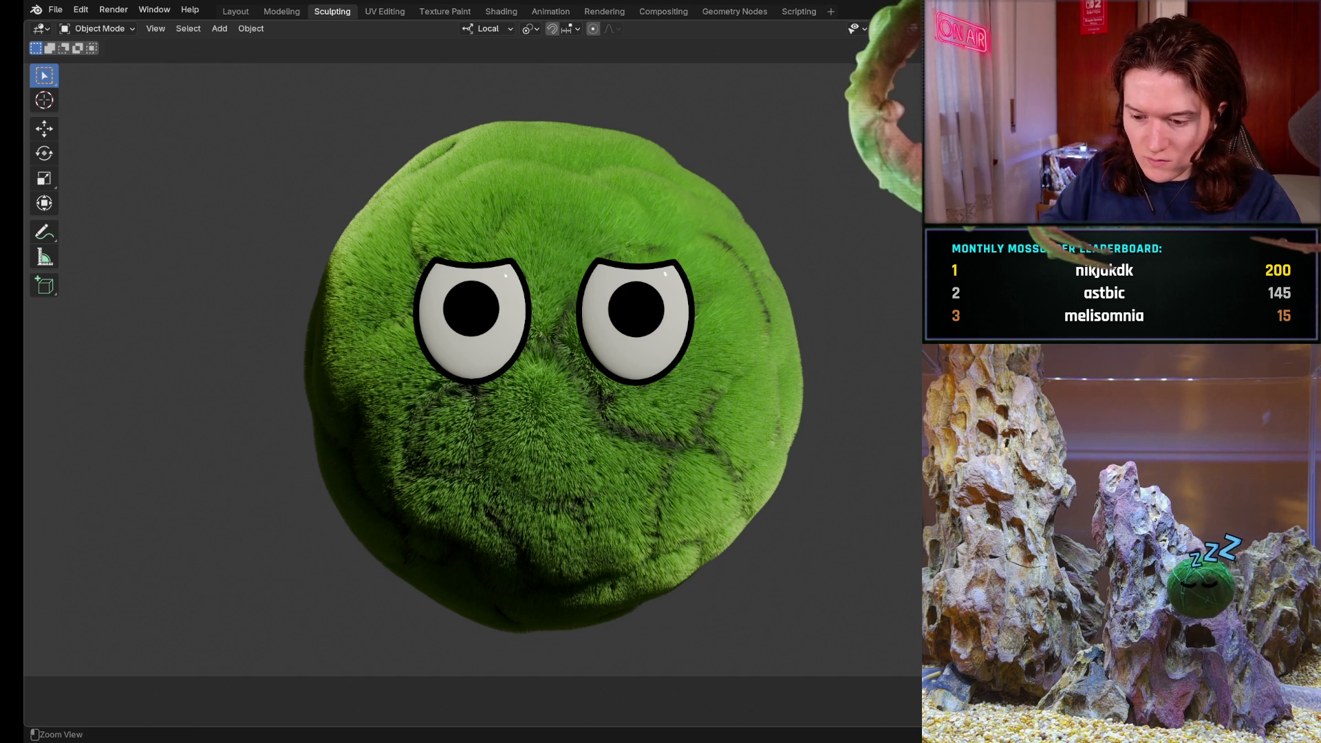
- Switch from Blender to GIMP with the rendered moss-ball preview captured
key("alt+Tab")
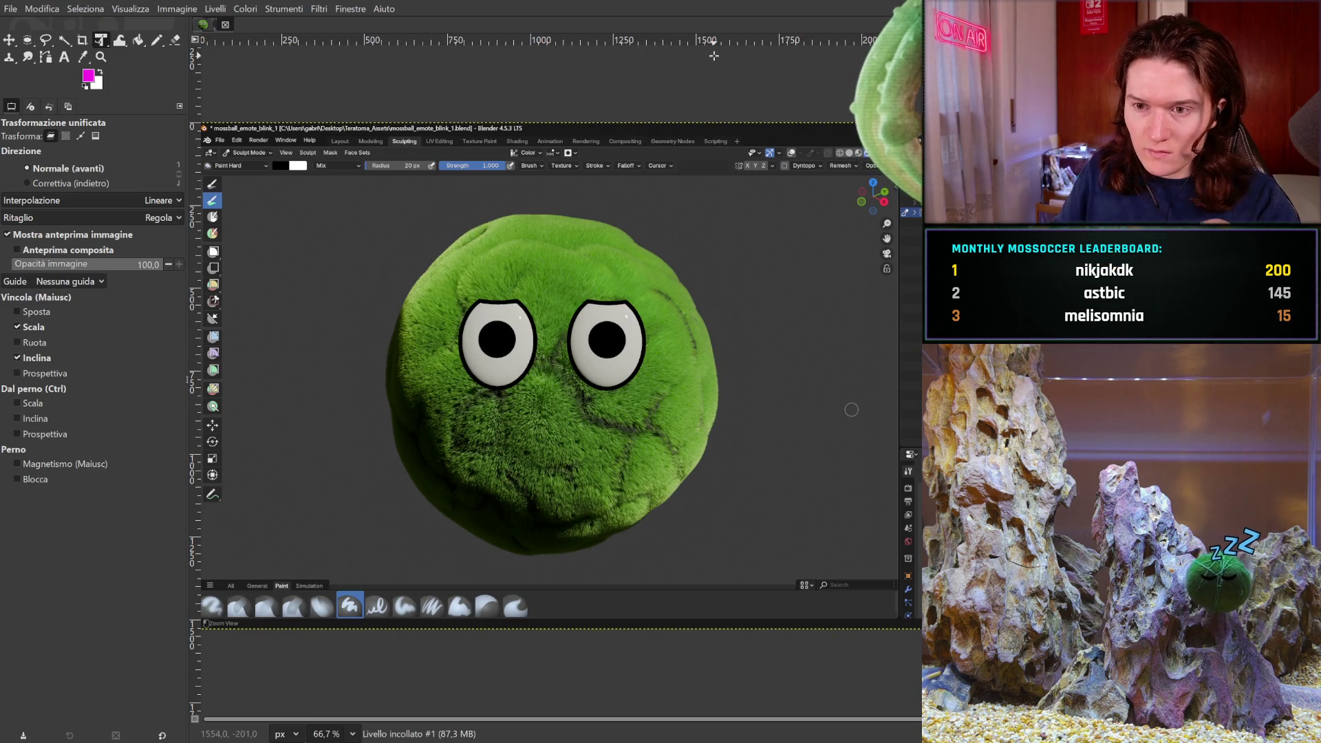
- Paste the half-lidded character screenshot and flip between screenshots to compare eyelid shapes
key("ctrl+v")
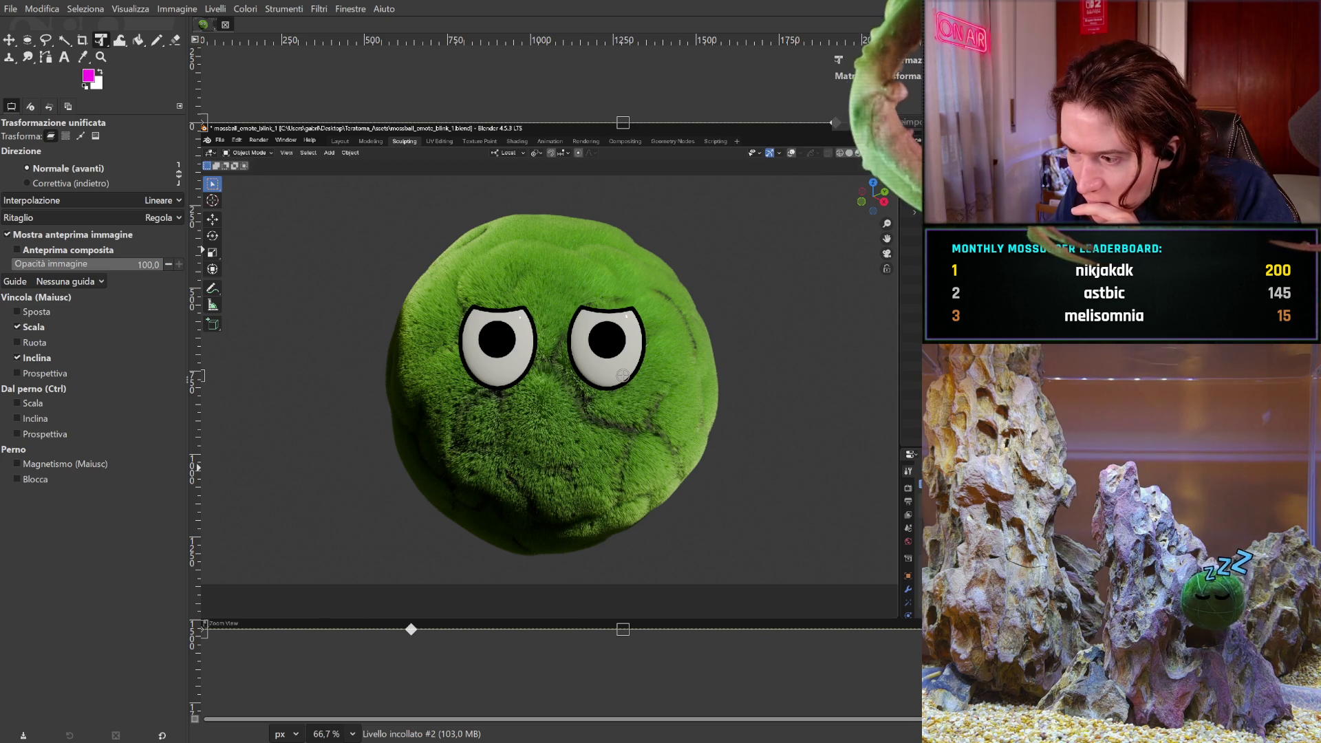
key("ctrl+s")
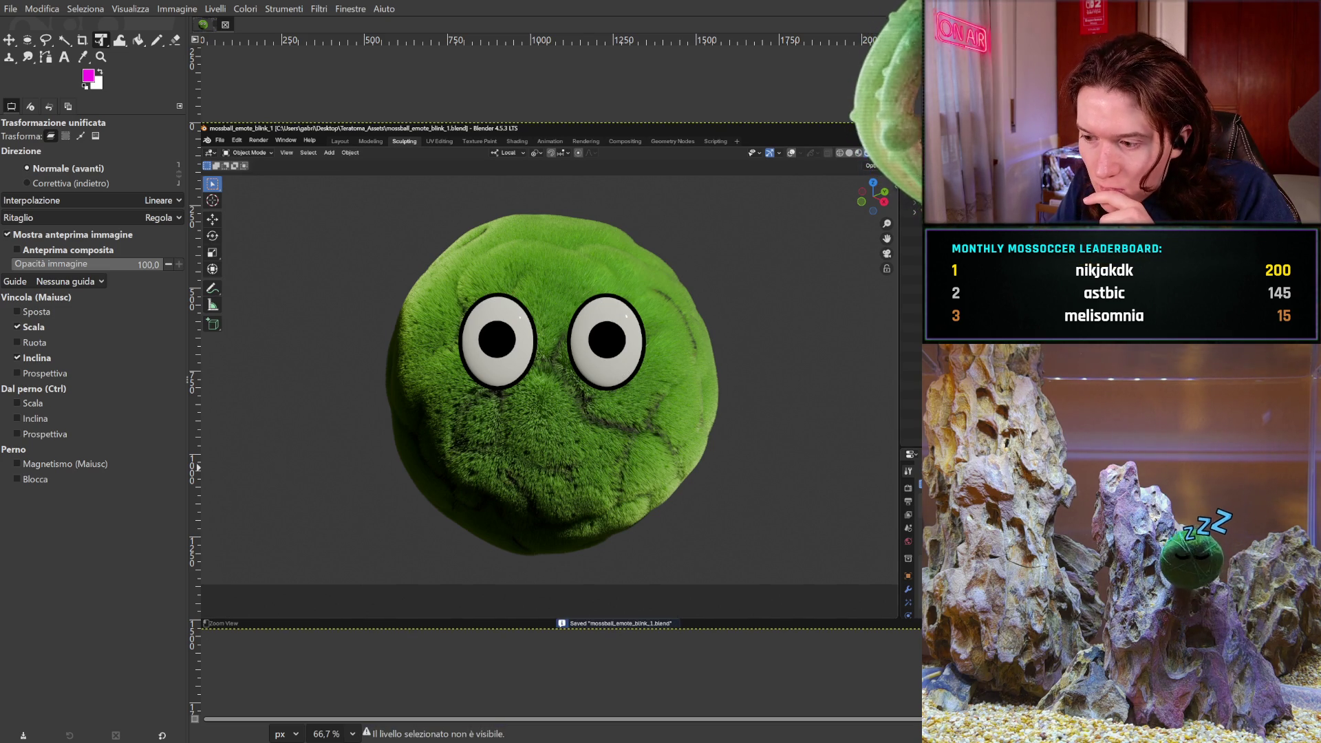
key("ctrl+z")
key("ctrl+shift+z")
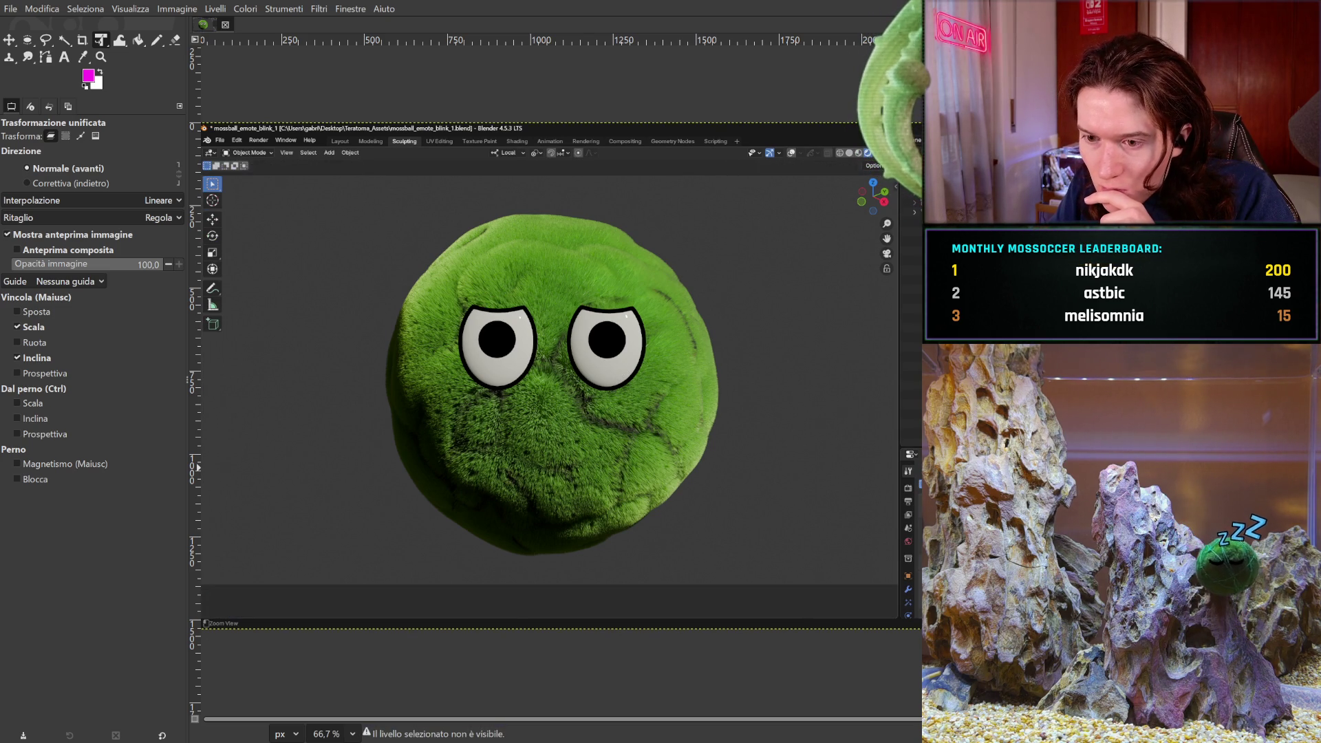
key("ctrl+z")
key("ctrl+shift+z")
key("ctrl+z")
key("ctrl+shift+z")
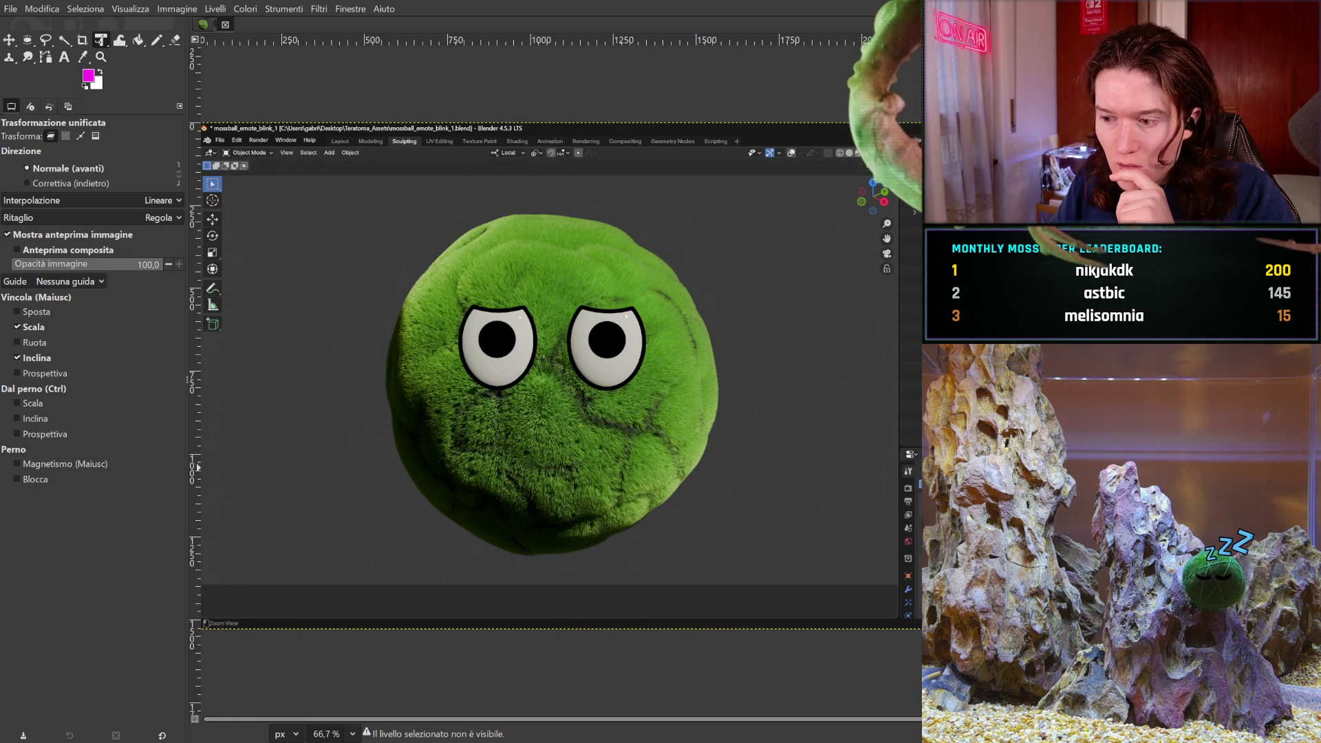
key("ctrl+z")
key("ctrl+shift+z")
key("ctrl+z")
key("ctrl+shift+z")
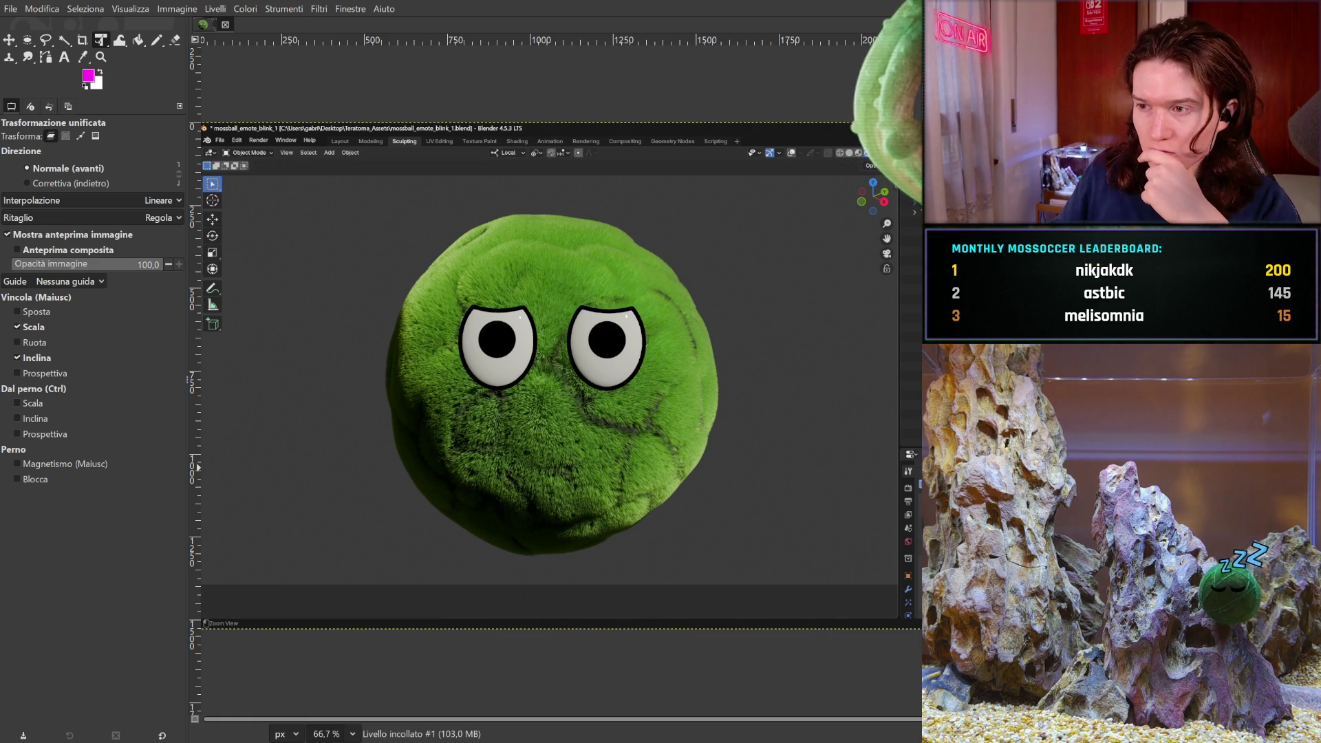
key("ctrl+z")
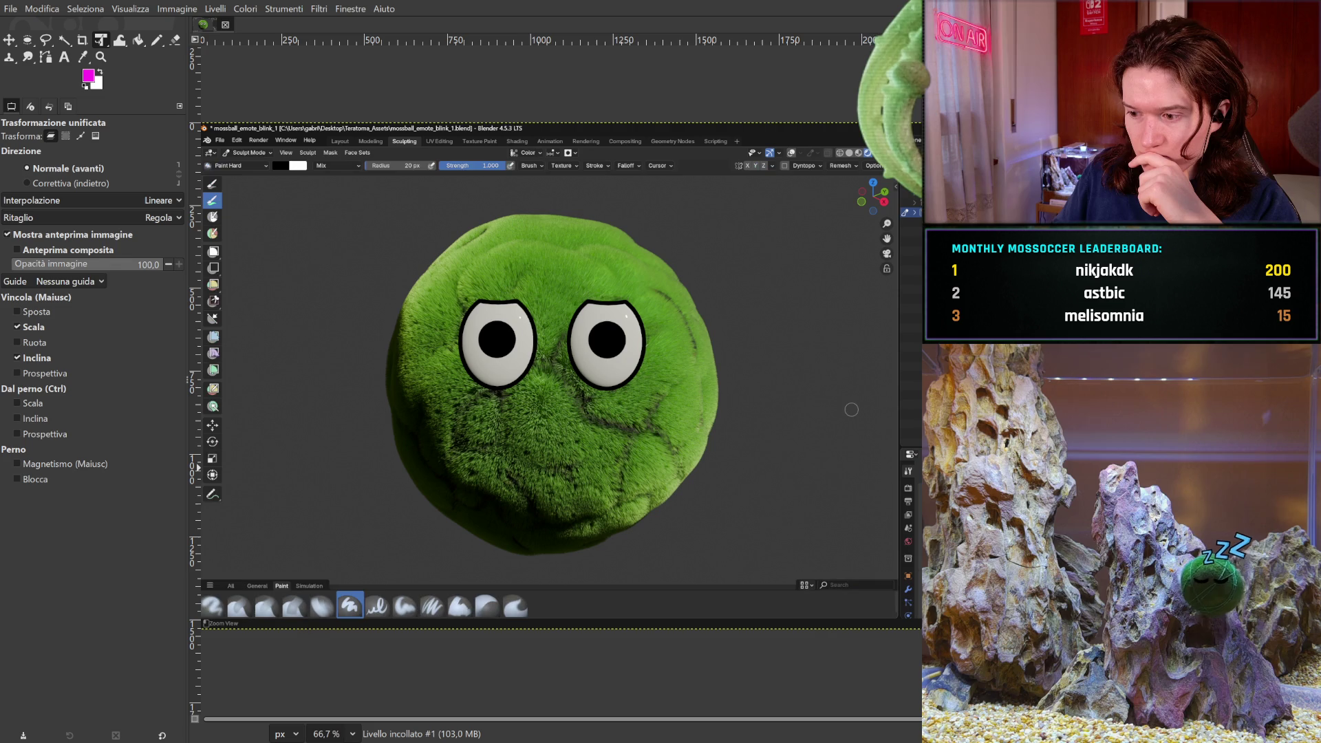
key("ctrl+shift+z")
key("ctrl+s")
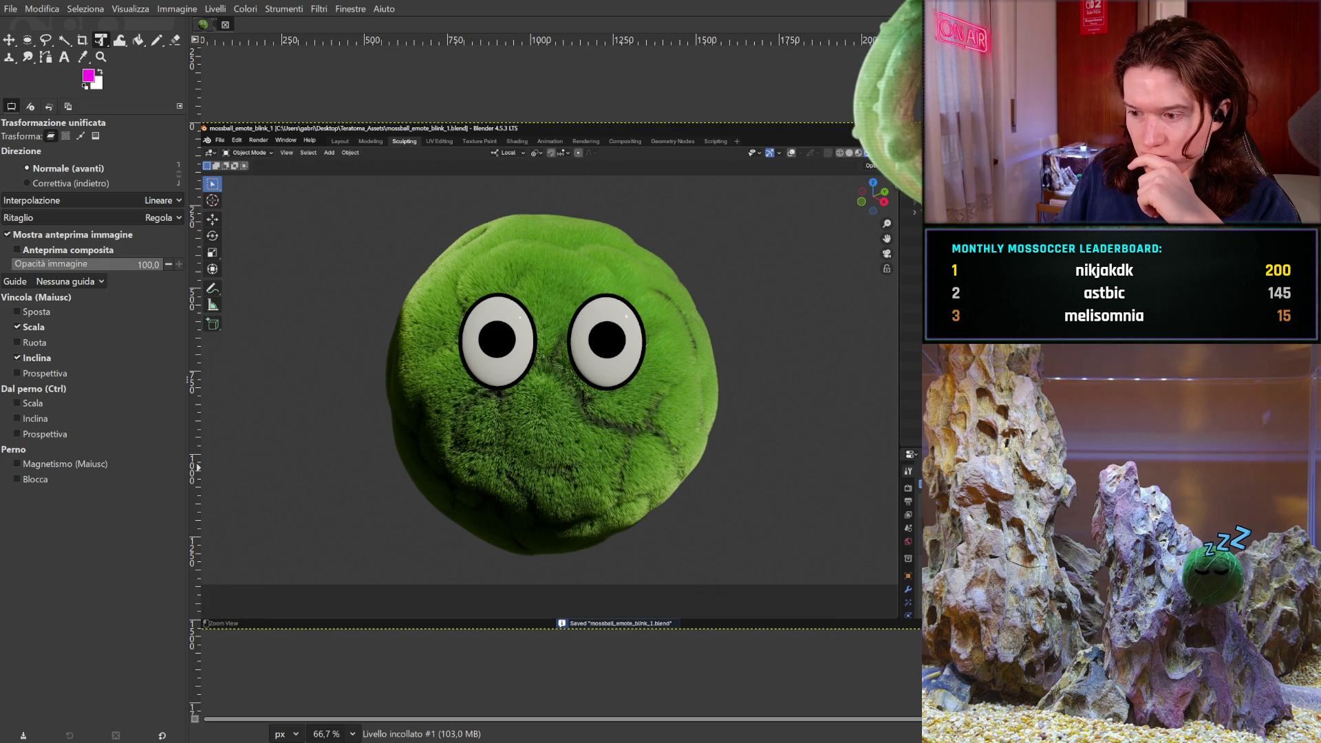
key("ctrl+z")
key("ctrl+z")
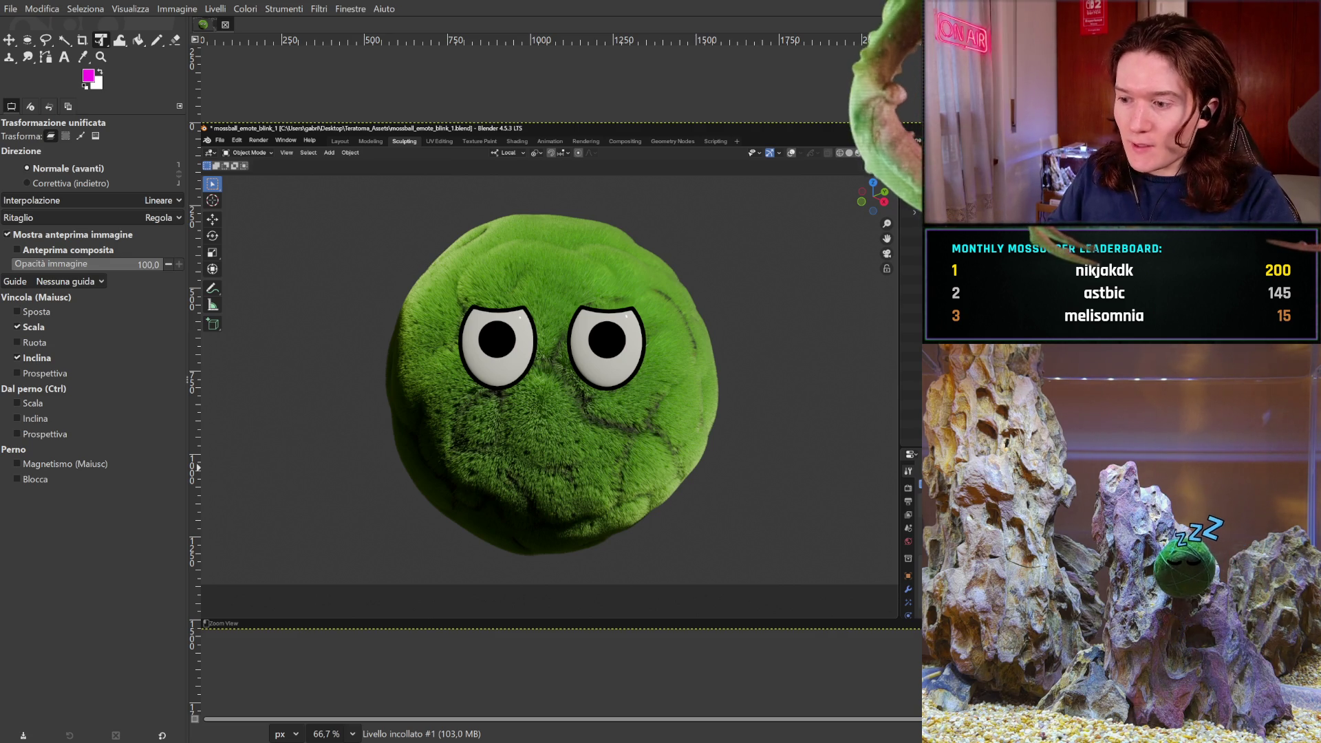
key("alt+Tab")
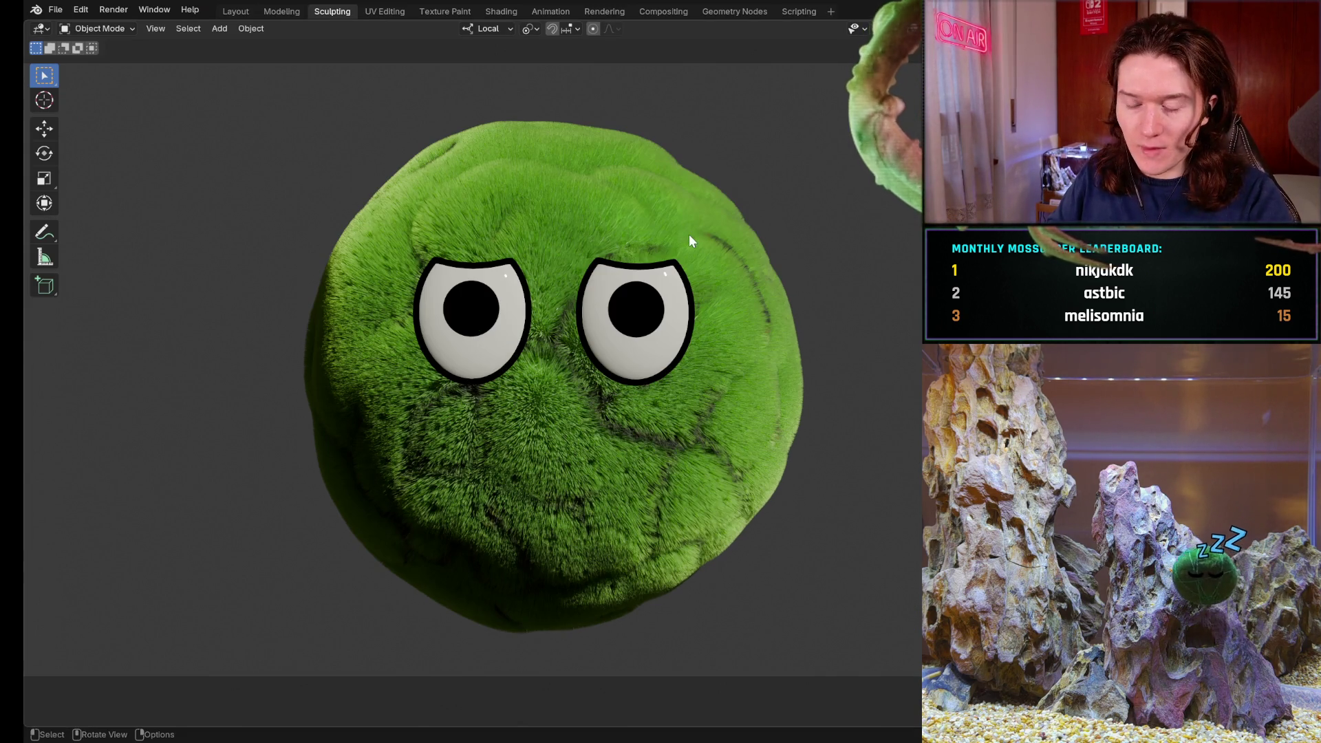
- Save a copy as mossball_emote_blink_3.blend and return to the Layout workspace
left_click(56, 13)
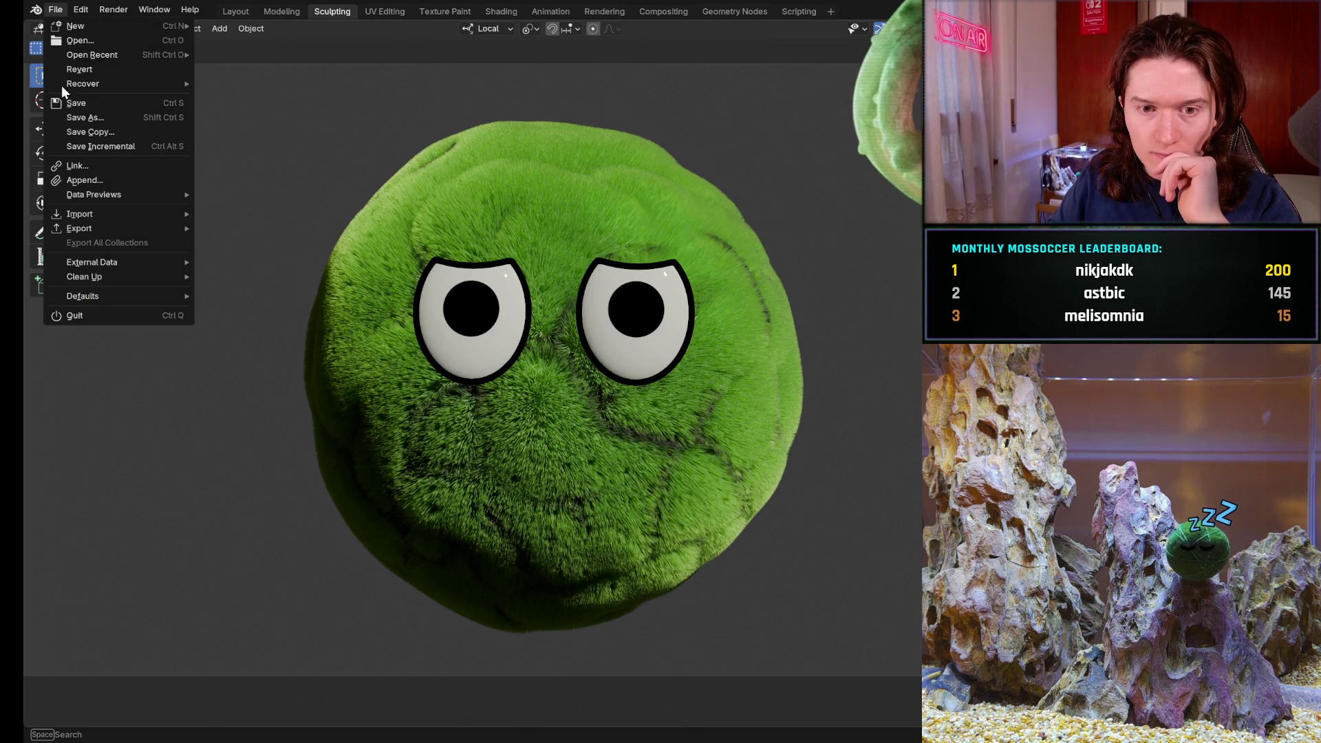
left_click(77, 127)
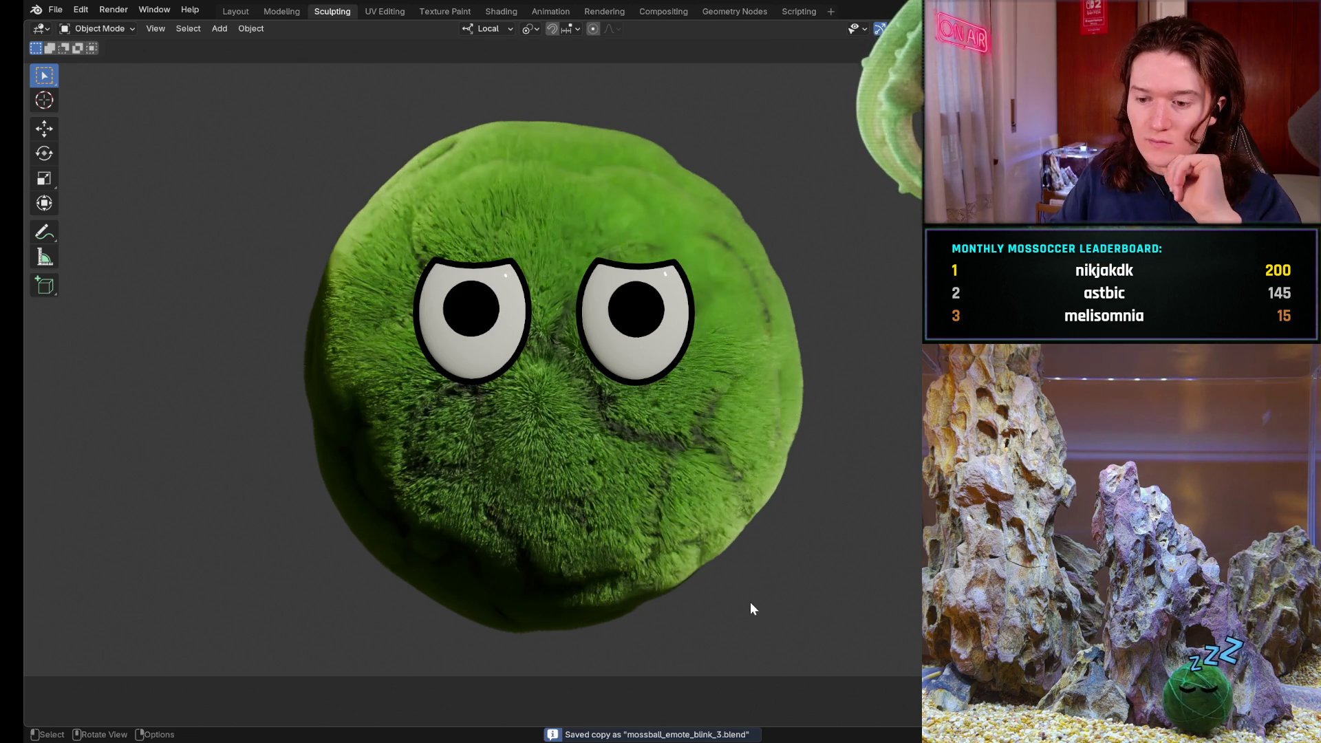
left_click(229, 11)
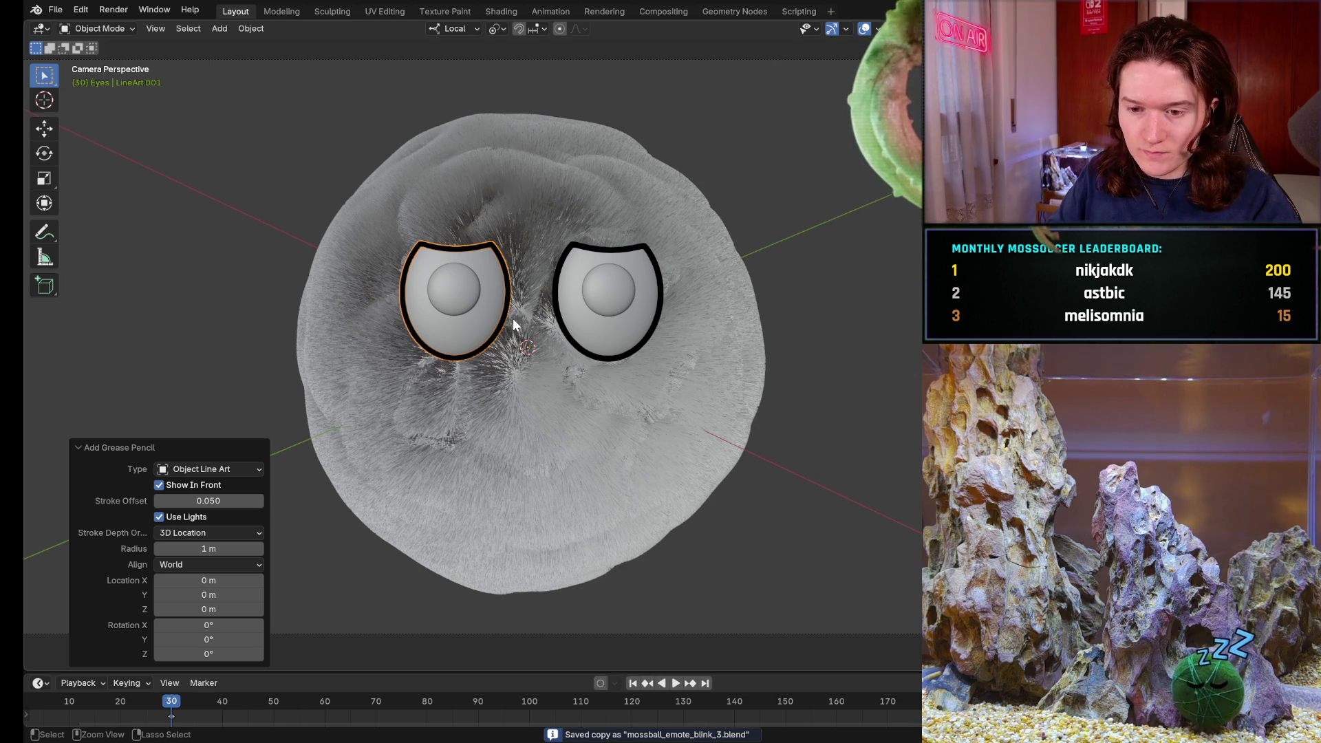
- Undo the eye line-art outlines to bring back the cutting spheres above both eyes
key("ctrl+z")
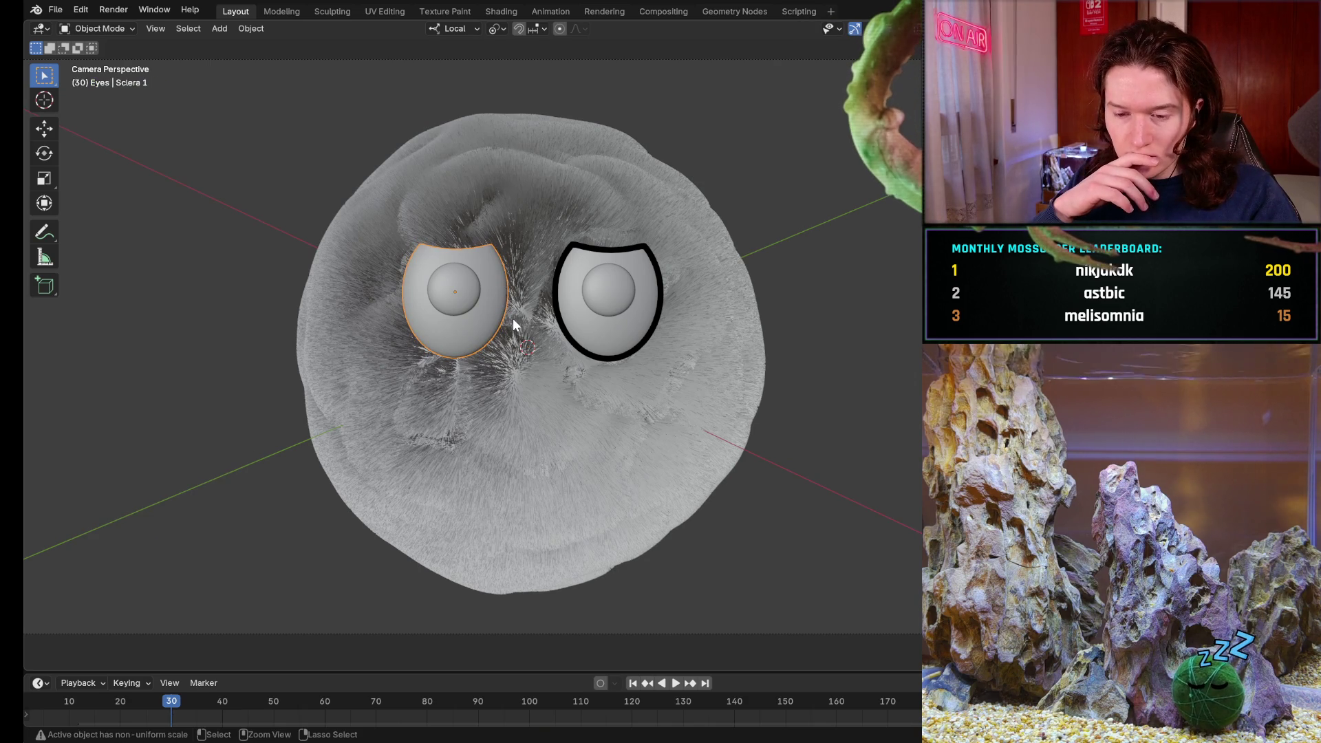
key("ctrl+z")
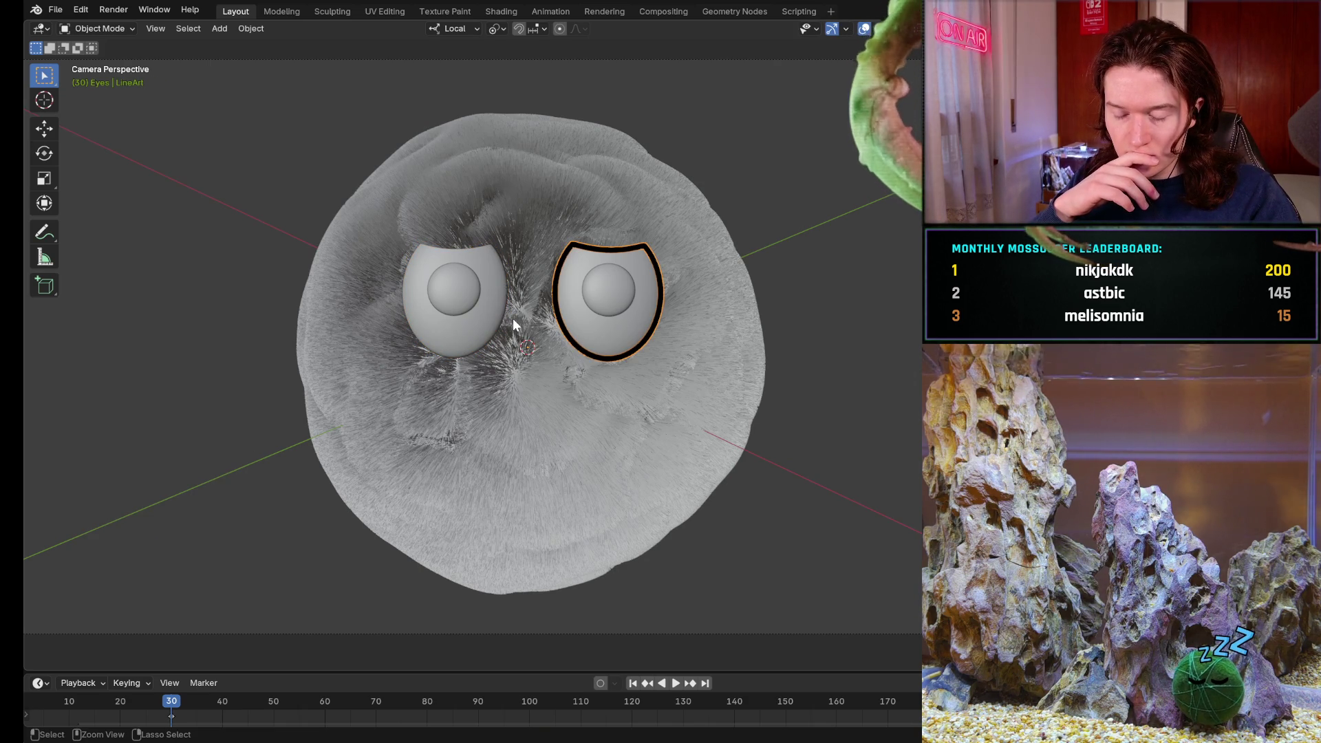
key("ctrl+z")
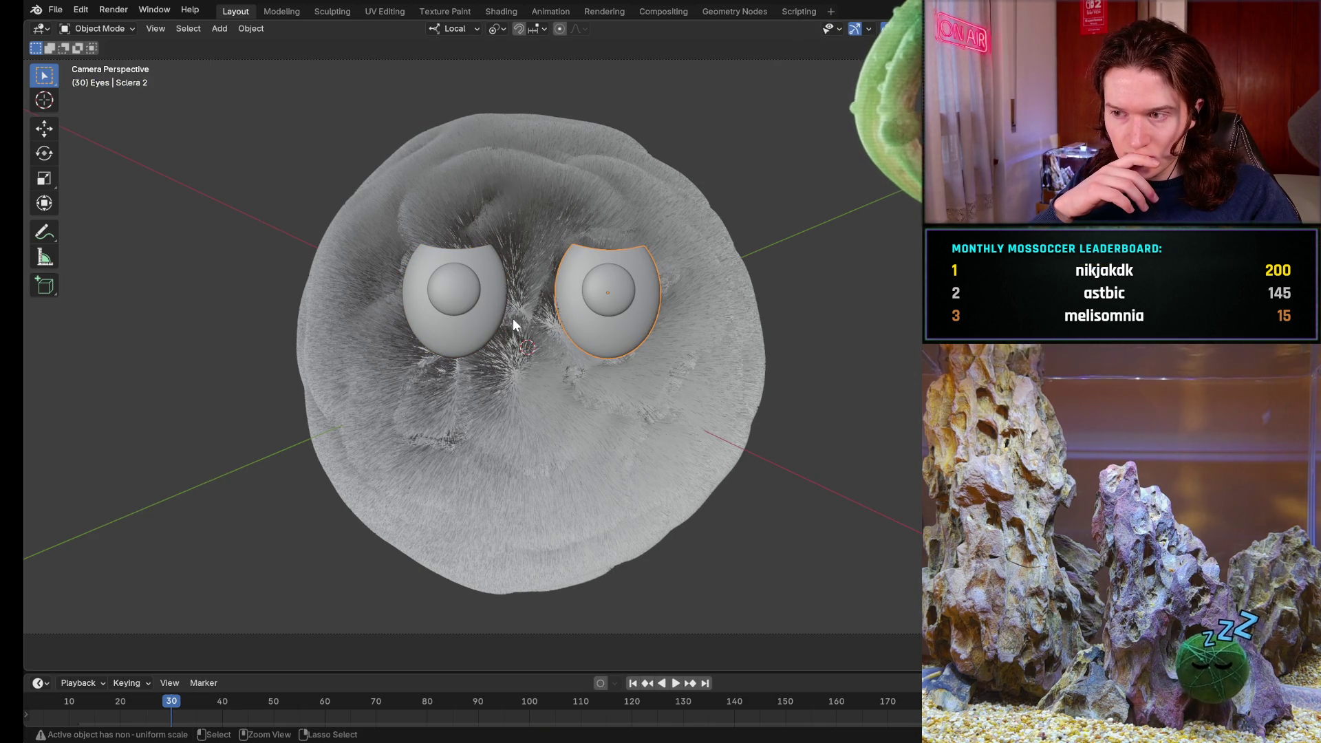
key("ctrl+z")
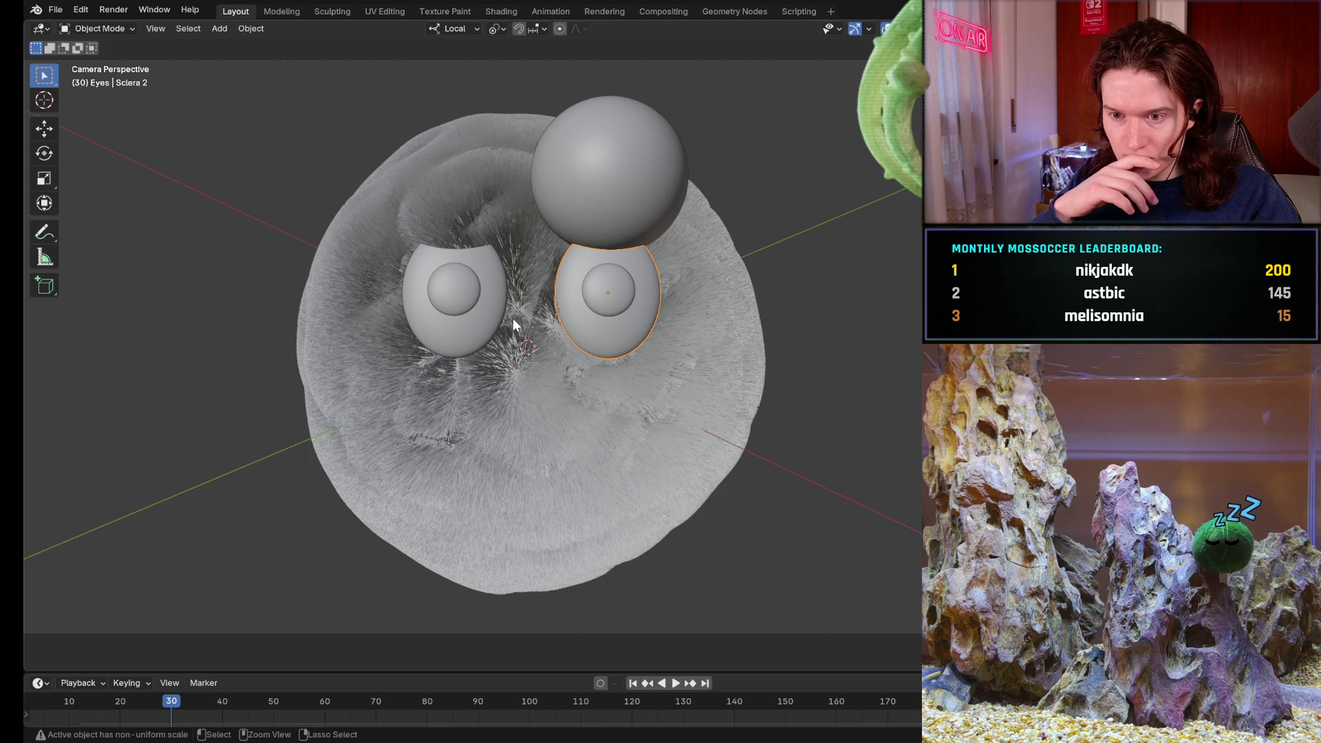
key("ctrl+z")
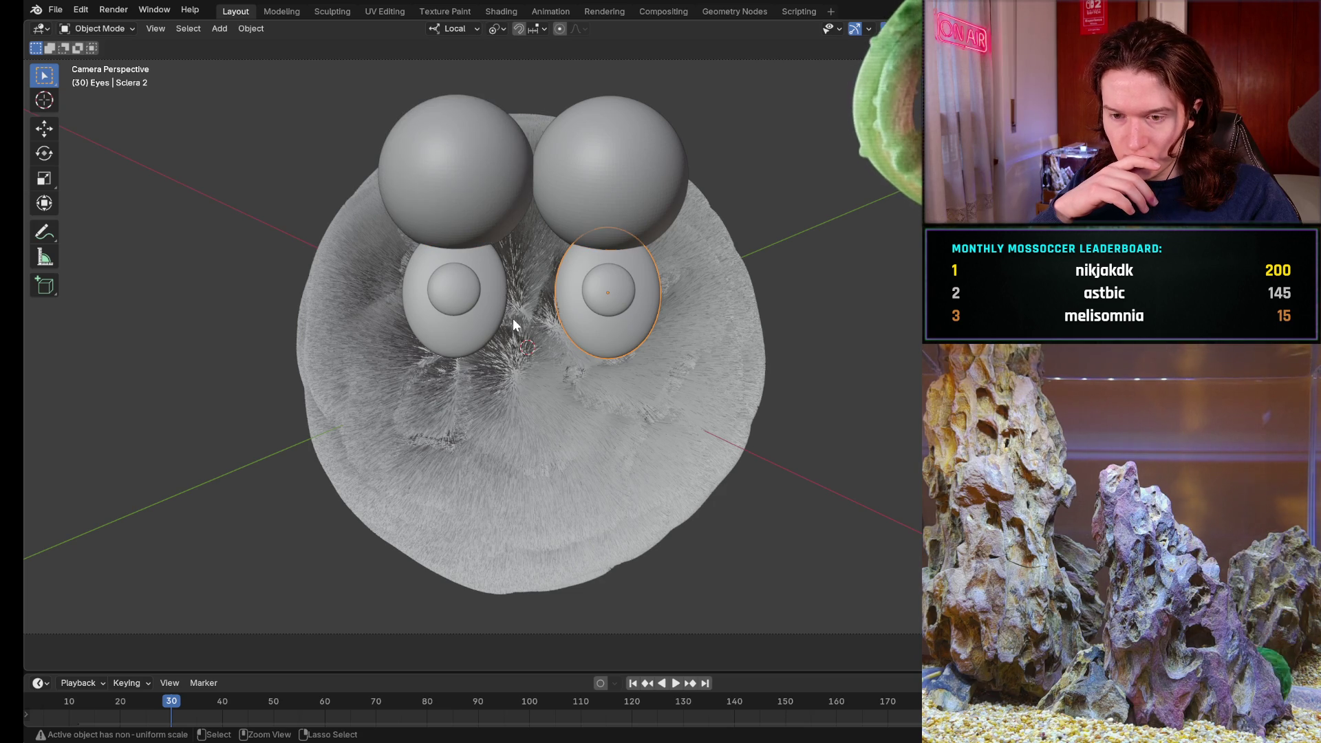
key("ctrl+z")
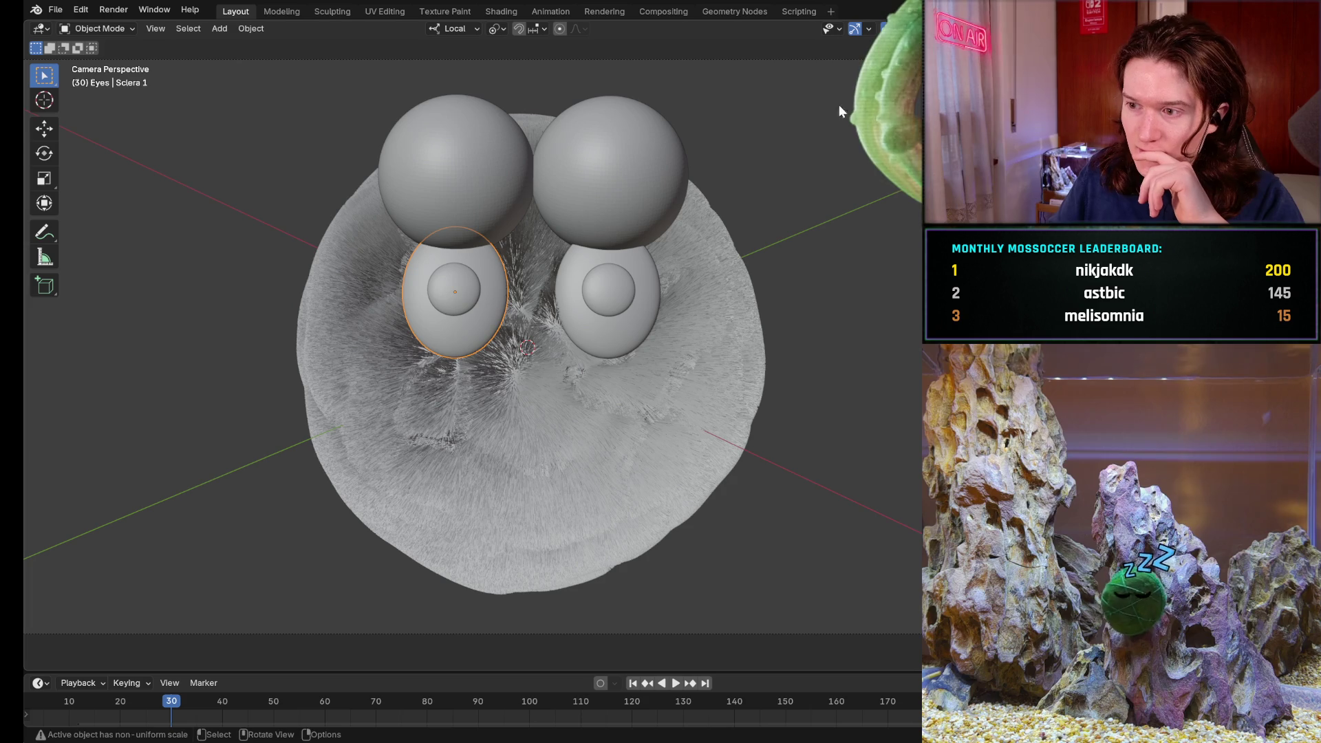
key("ctrl+shift+z")
key("ctrl+z")
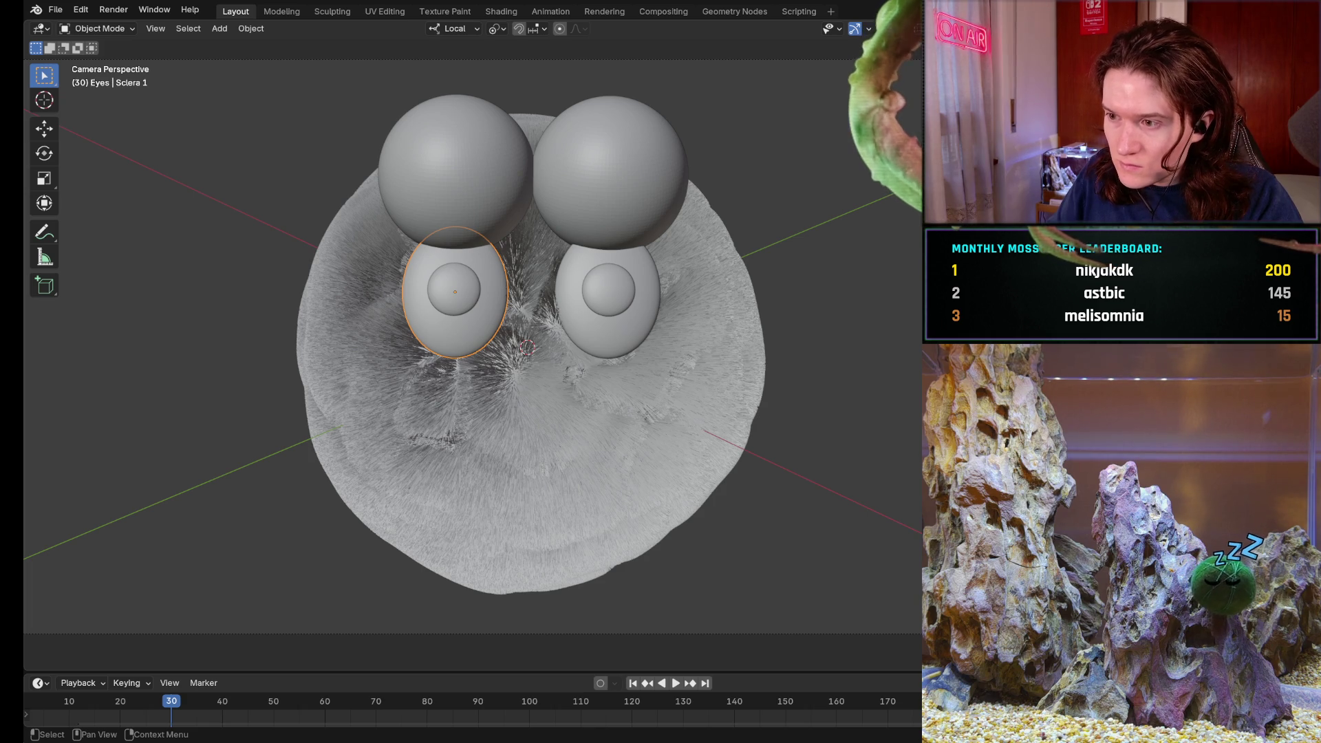
- Click through the eye whites and pupils, then select both eye-cutting spheres together
left_click(454, 290, "shift")
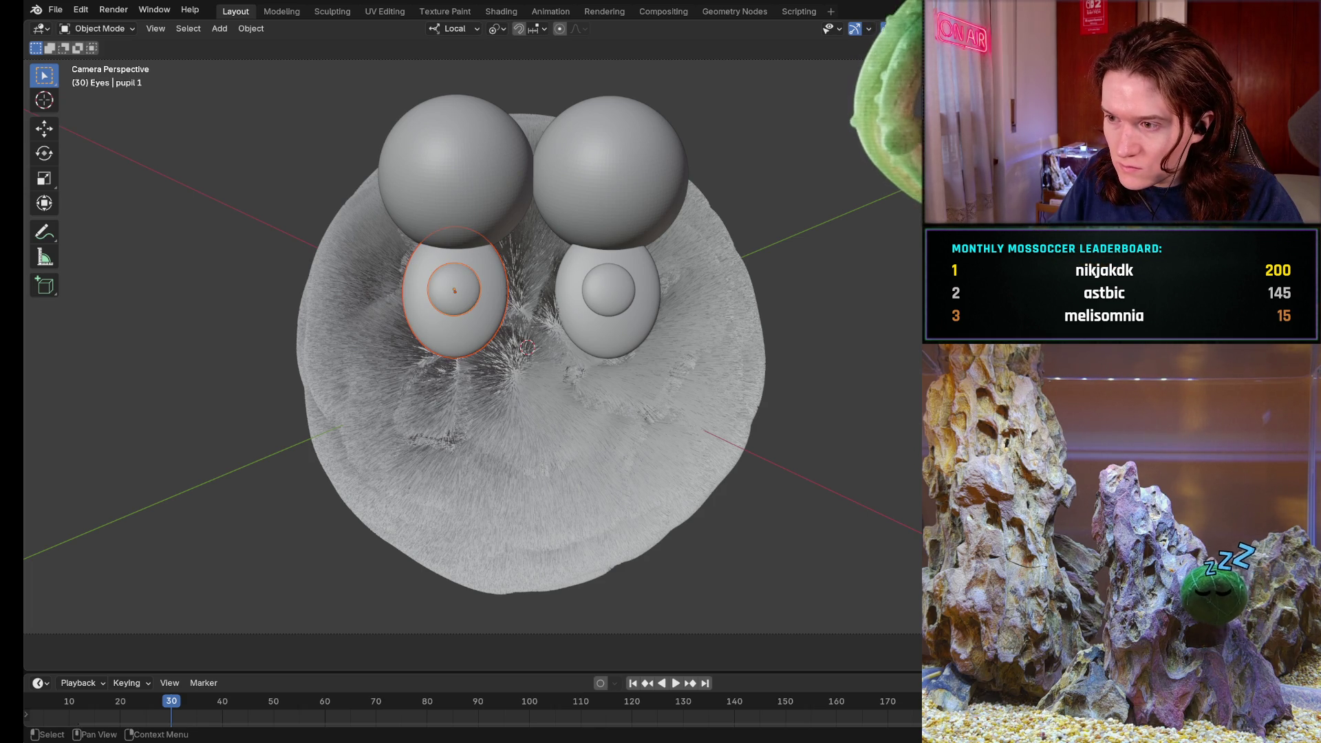
left_click(454, 291, "shift")
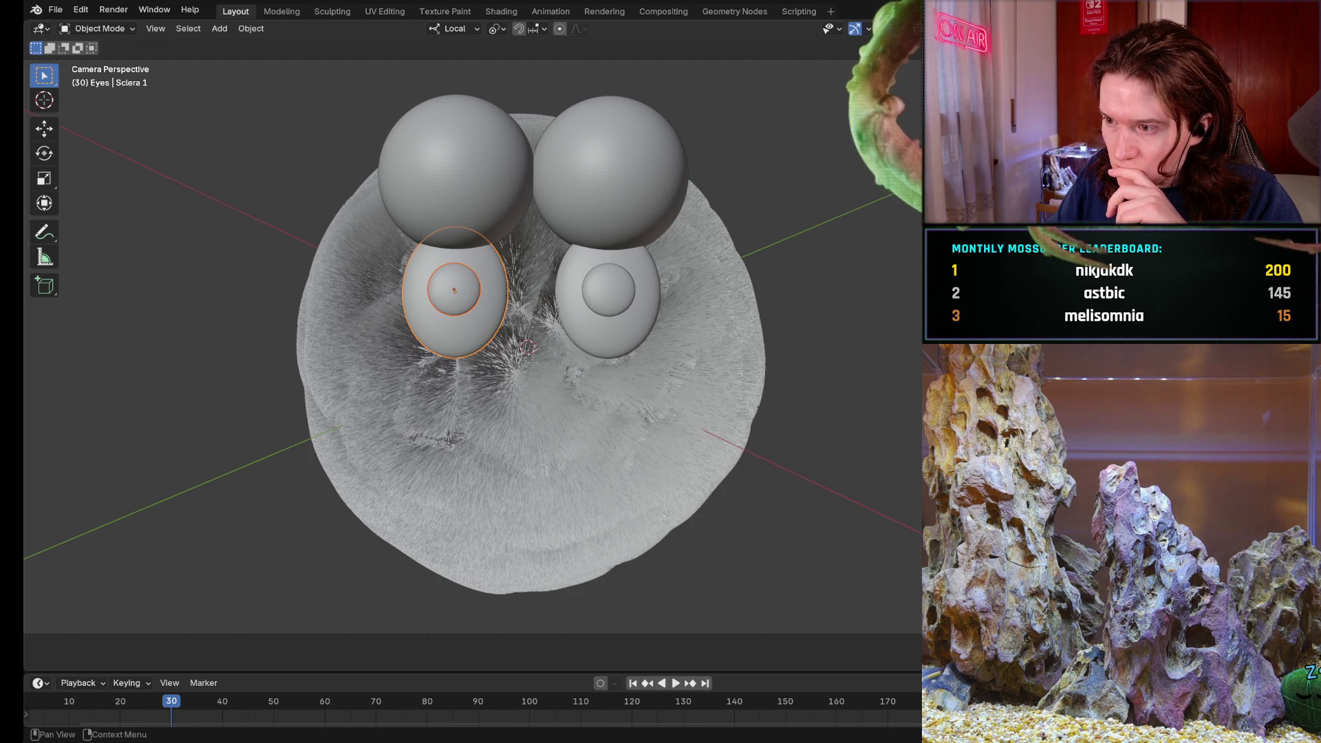
left_click(454, 291)
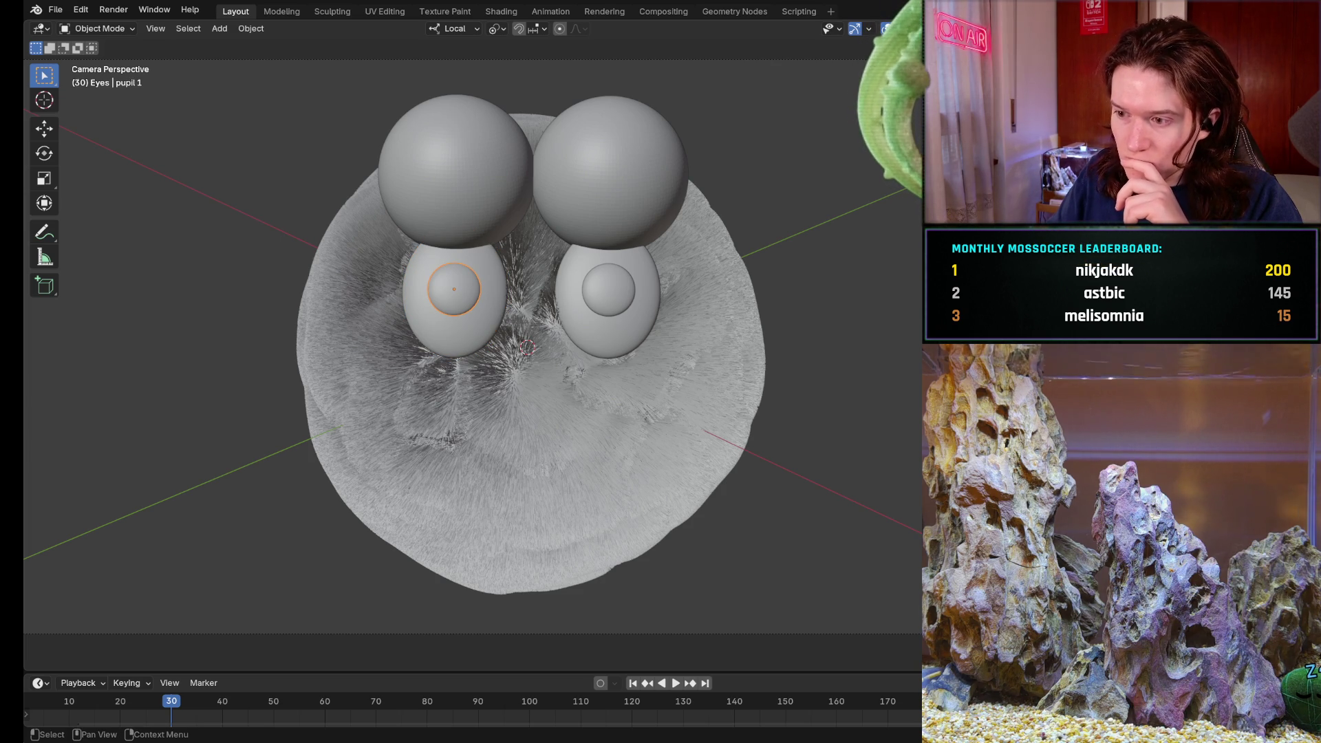
left_click(609, 334)
left_click(608, 290, "shift")
left_click(608, 334, "shift")
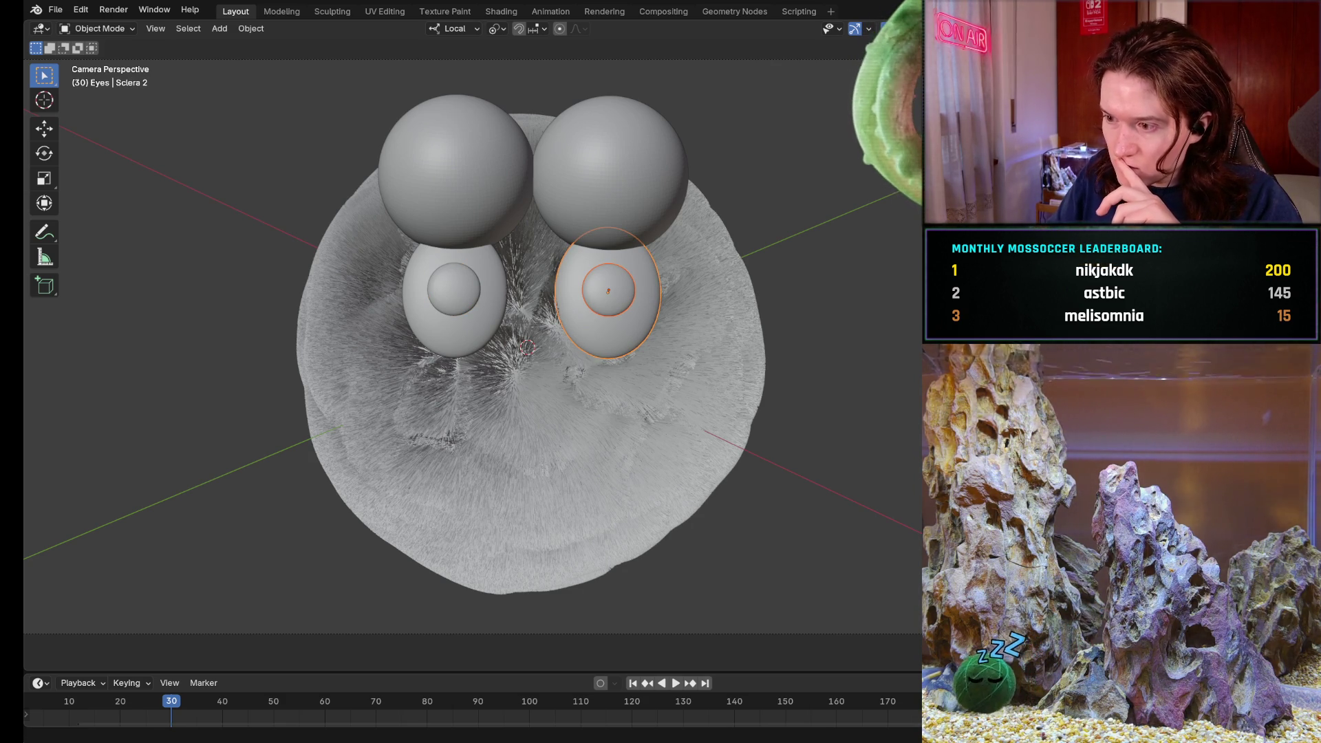
left_click(609, 290)
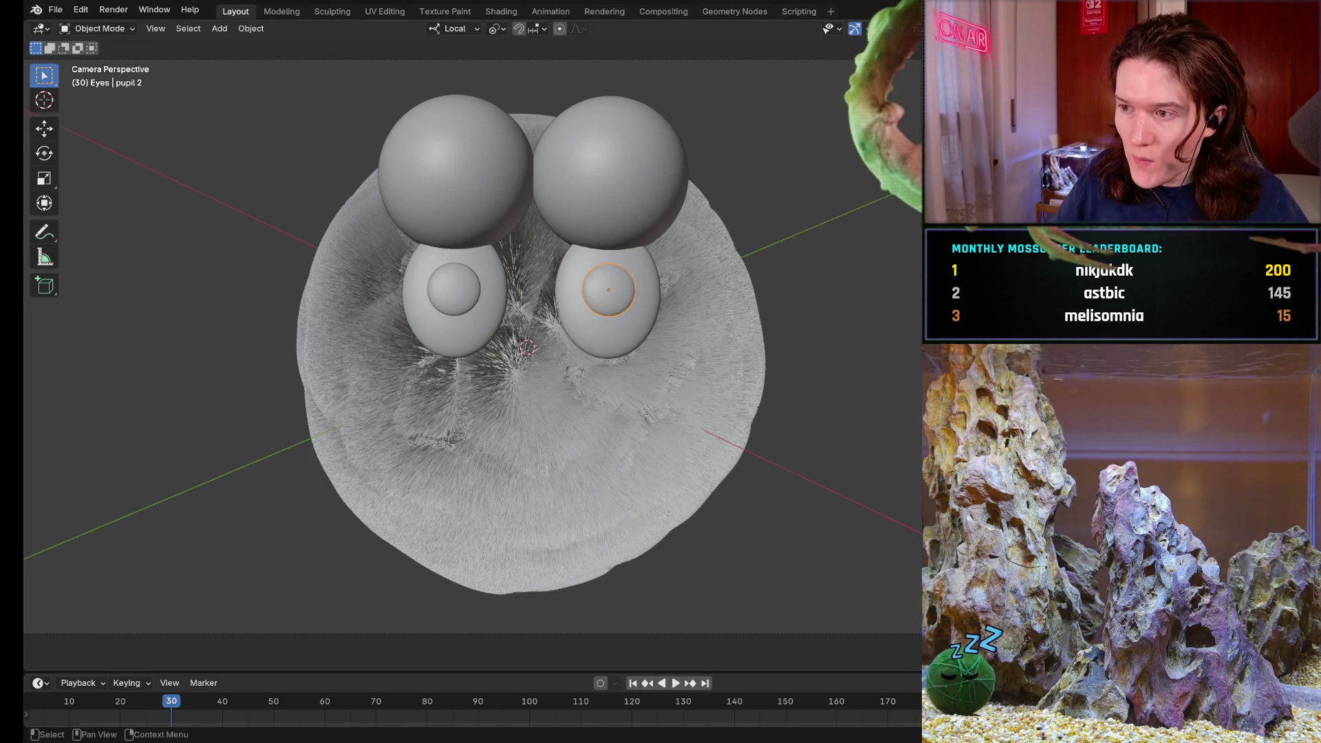
left_click(572, 168)
left_click(454, 183, "shift")
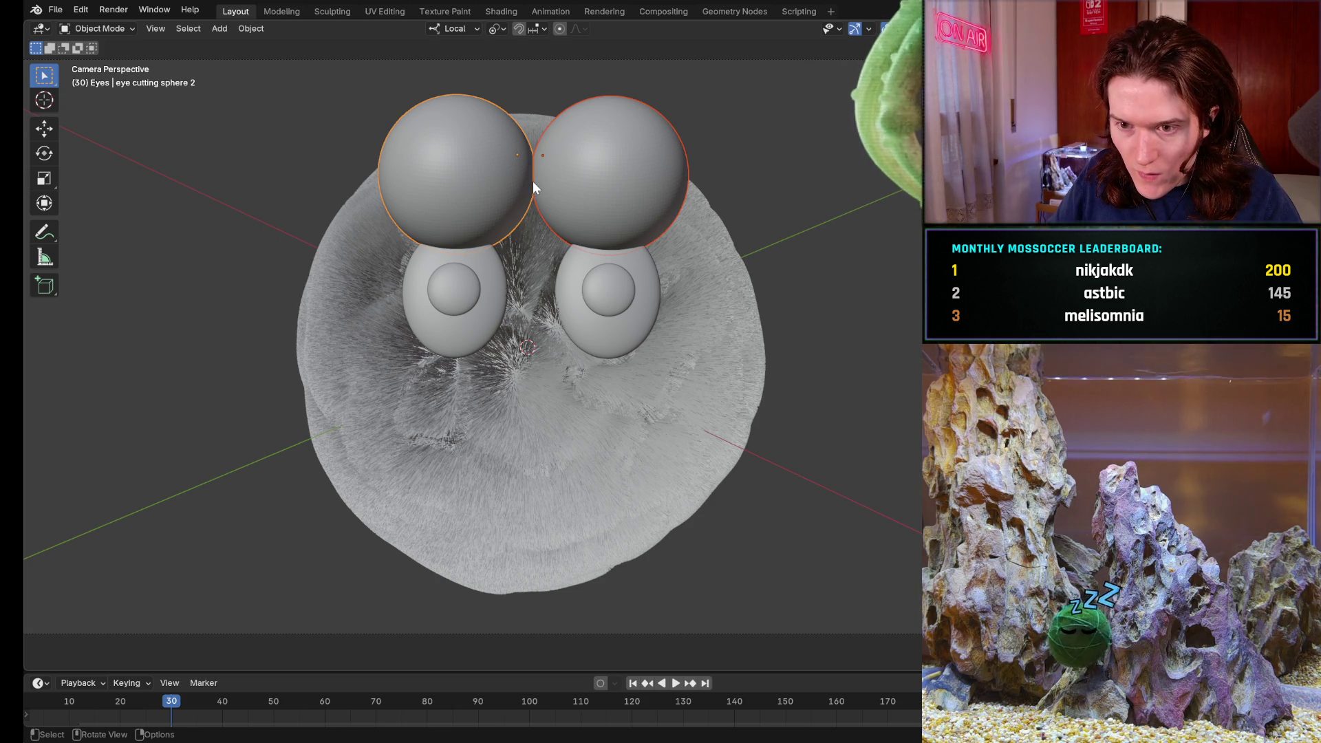
- Lower the two cutting spheres slightly and compare the new position against the old one
key("g")
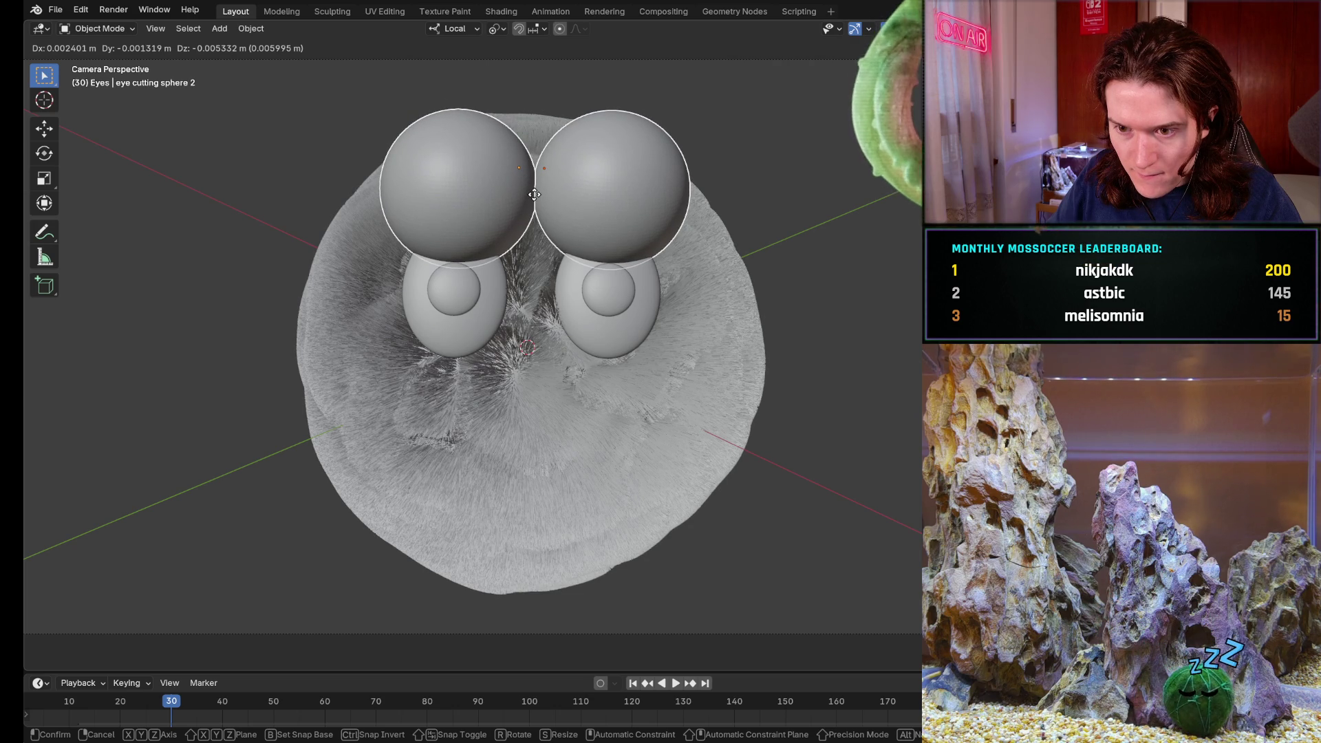
left_click(534, 196)
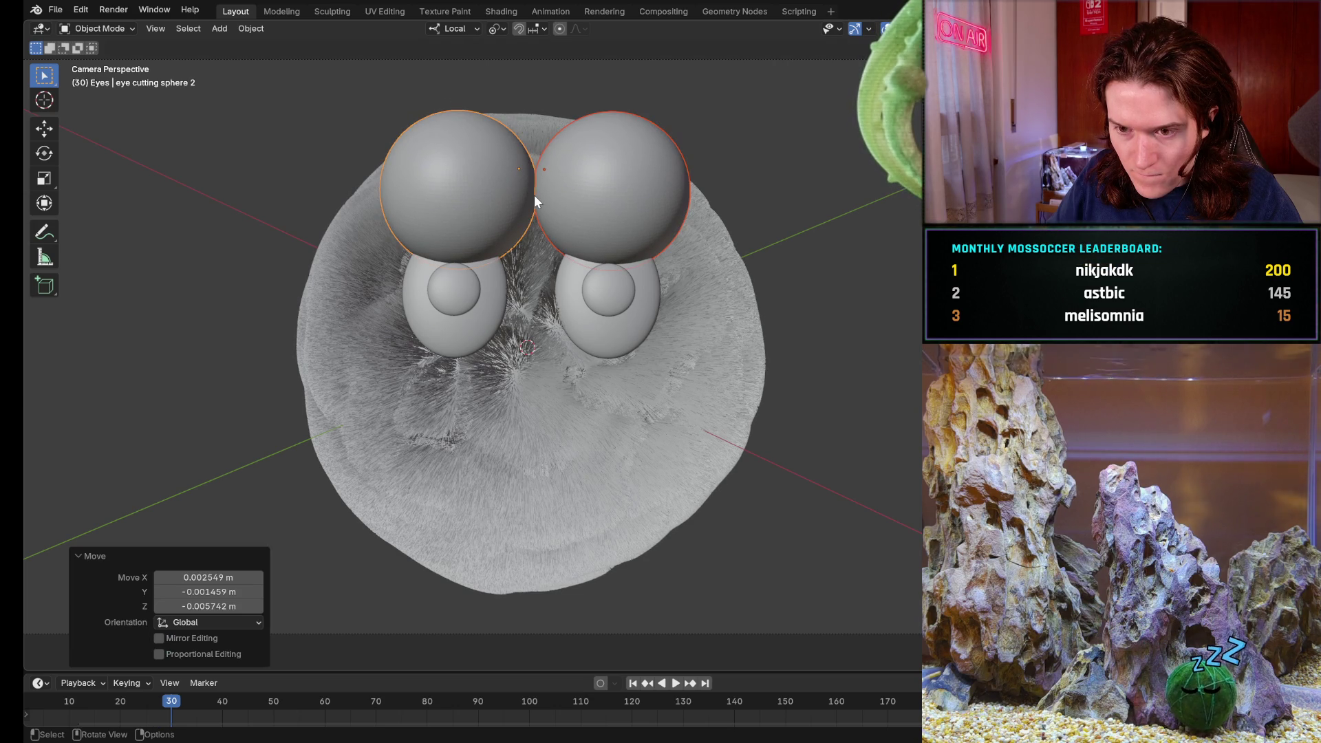
key("ctrl+z")
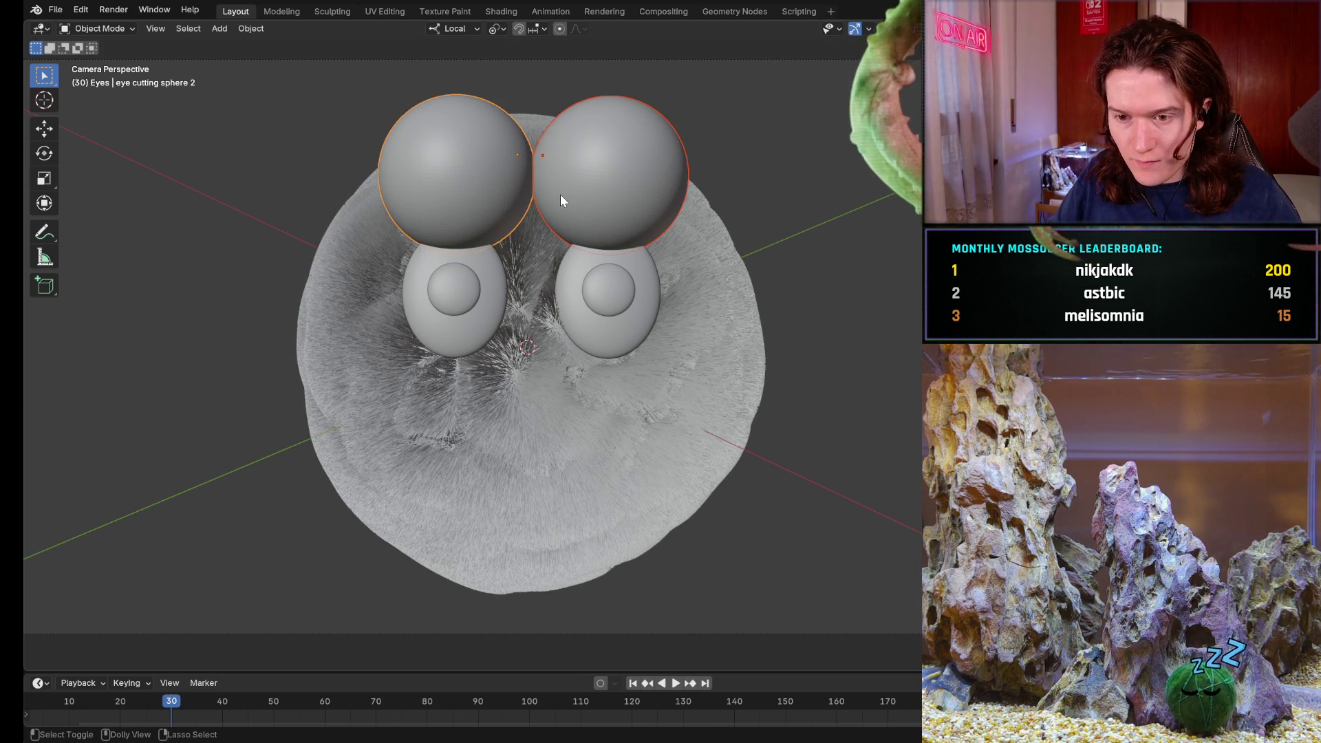
key("ctrl+shift+z")
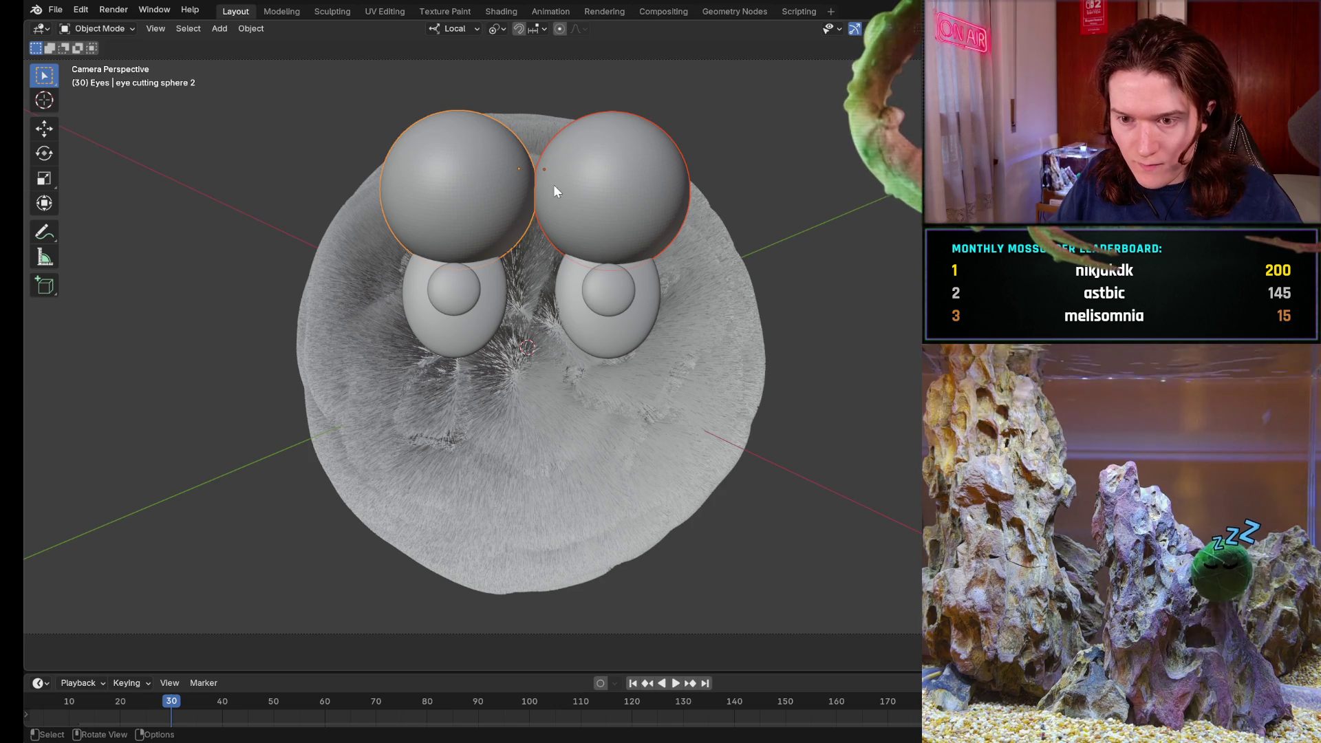
key("g")
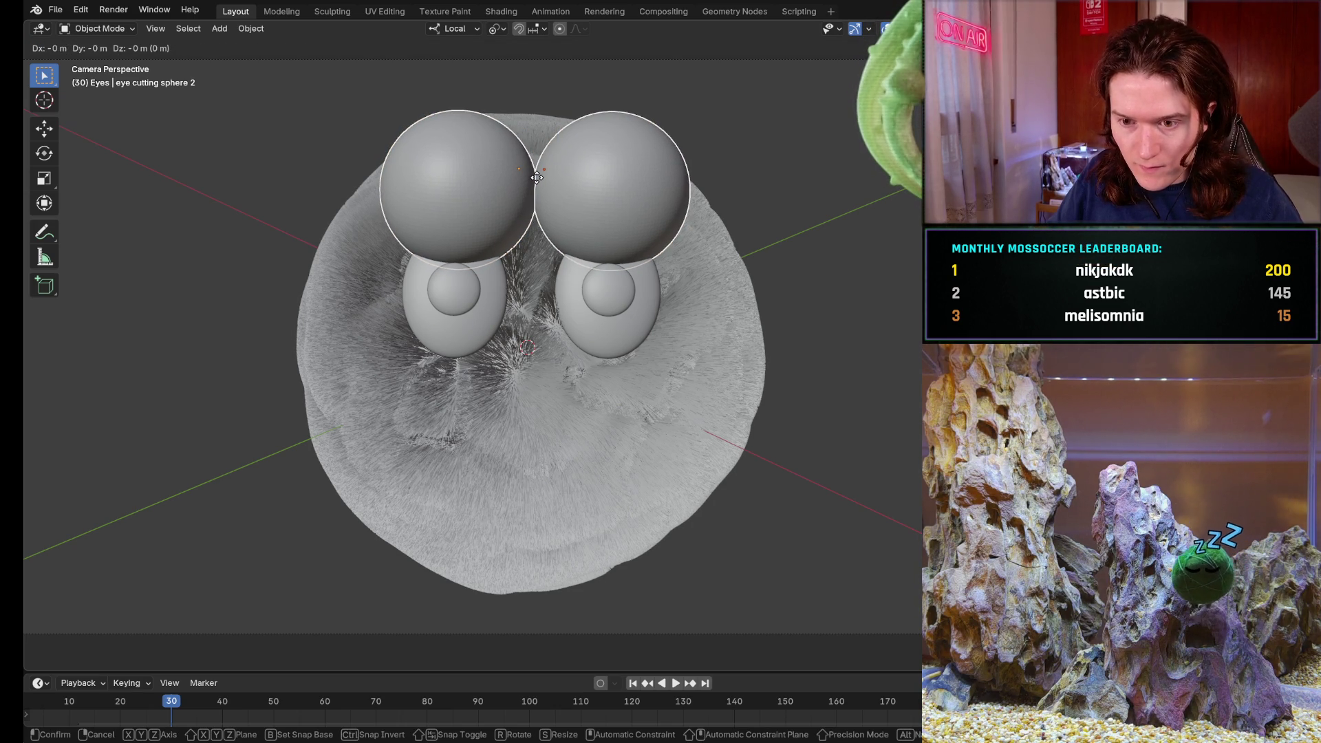
right_click(576, 181)
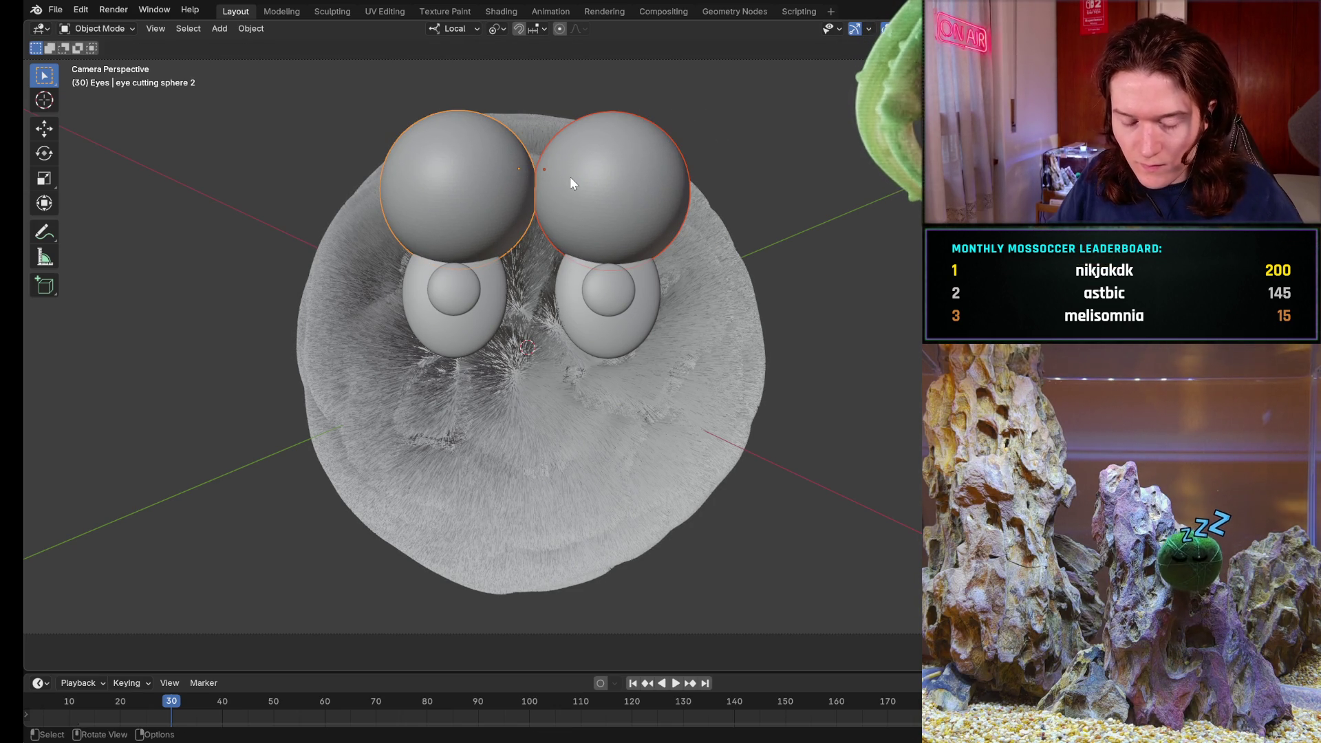
key("ctrl+z")
key("ctrl+shift+z")
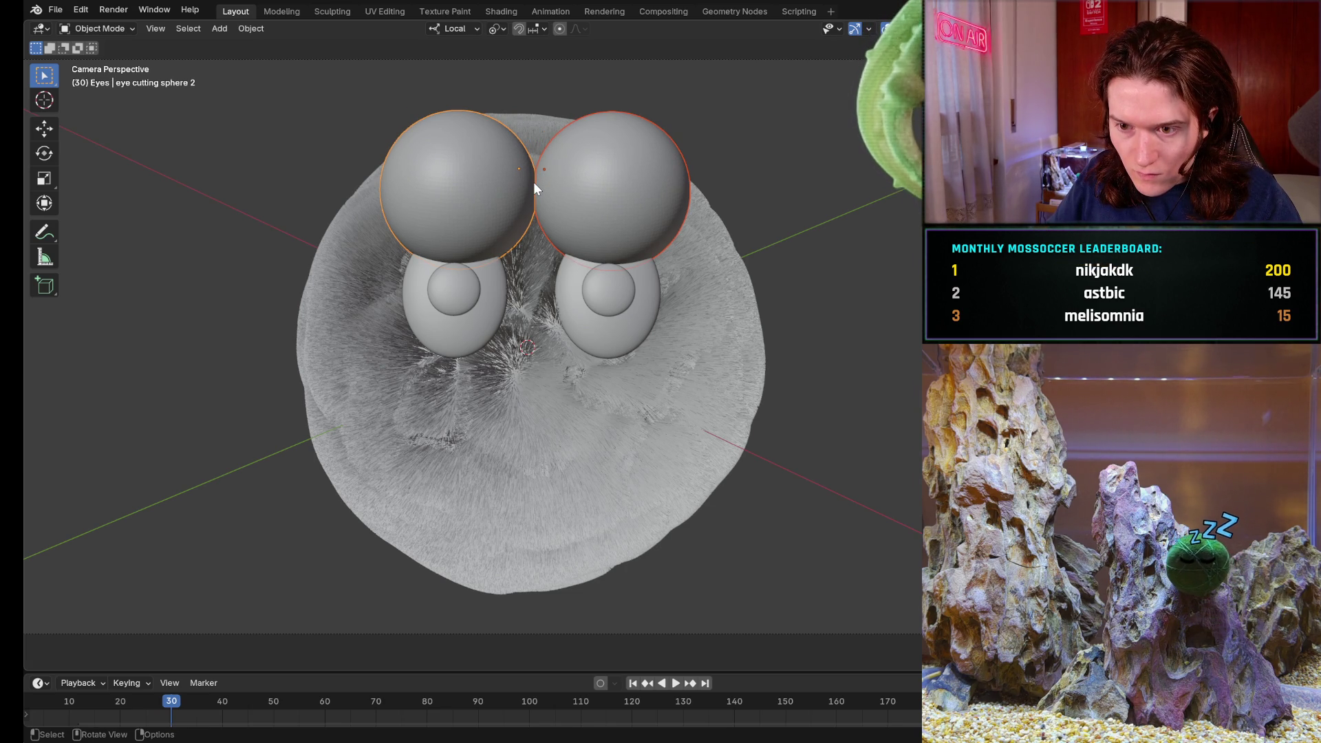
- Fine-tune the spheres with a small nudge of X −0.000711, Y −0.000903, Z −0.000205 m
key("g")
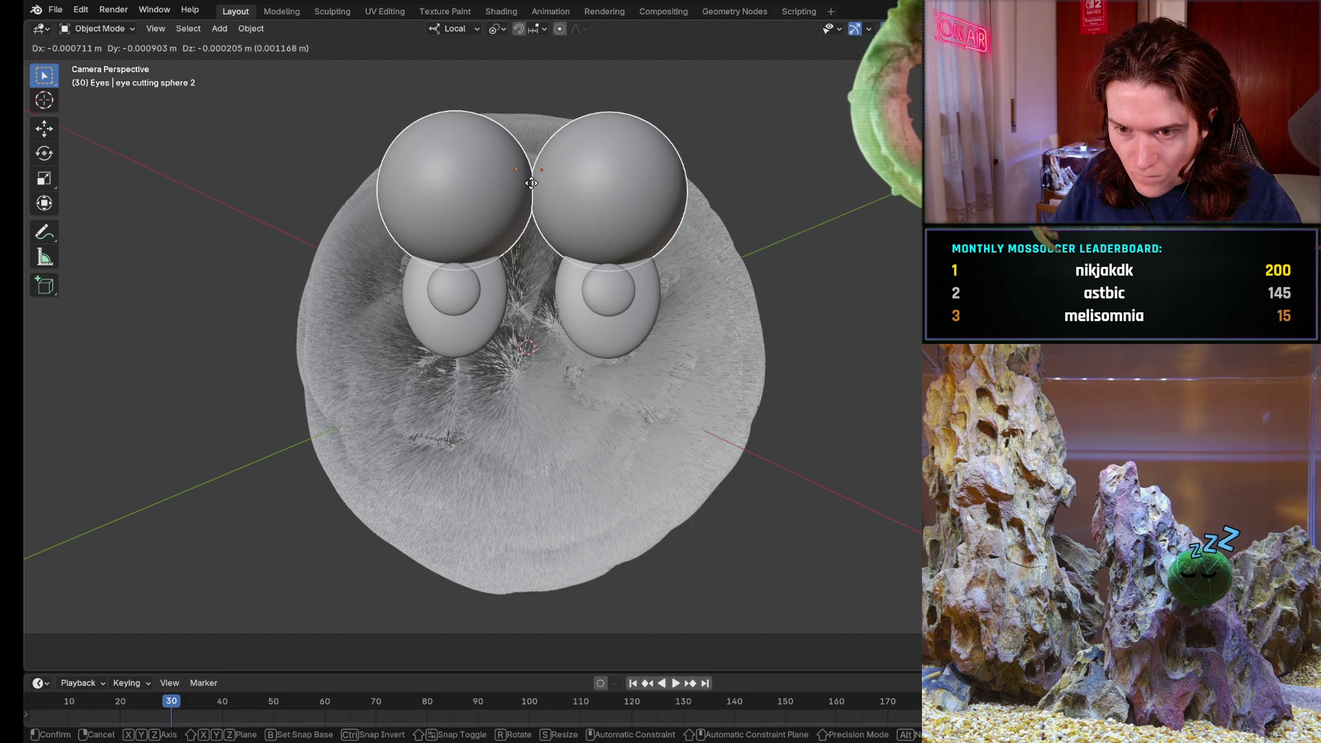
left_click(531, 183)
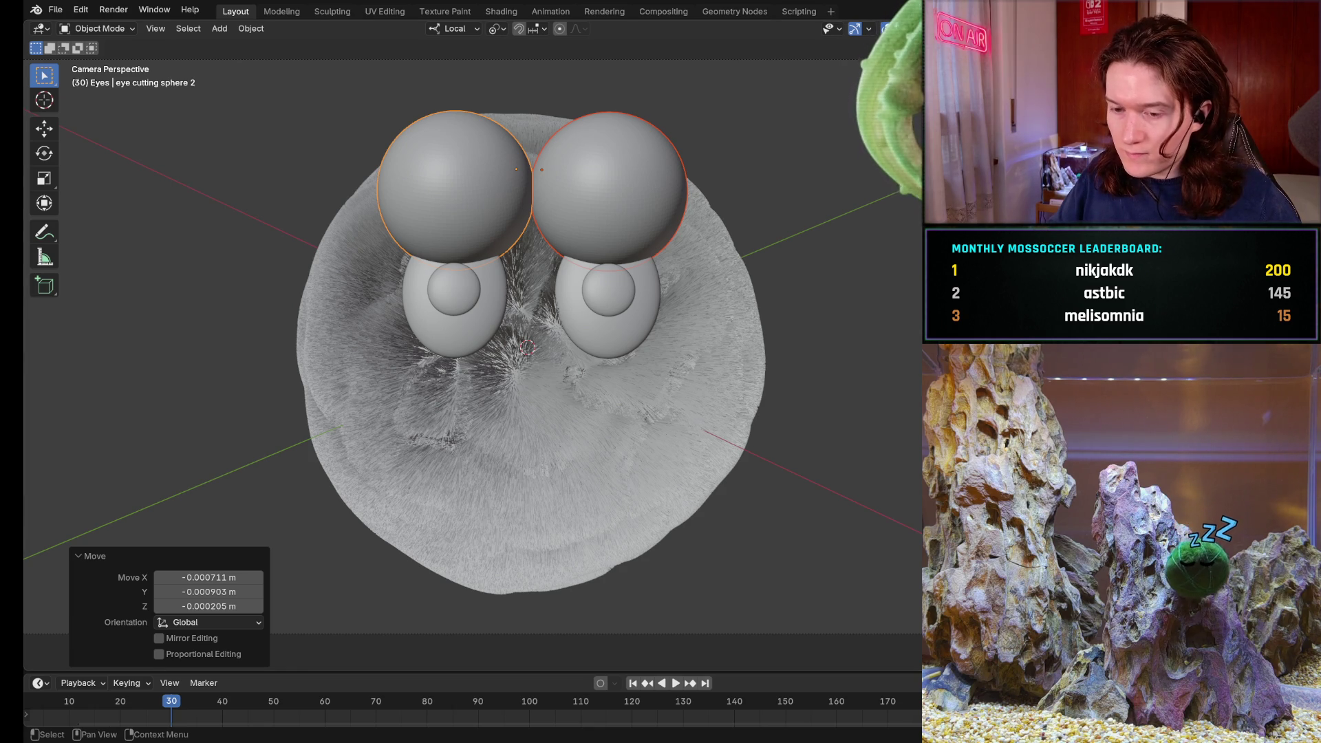
left_click(440, 330)
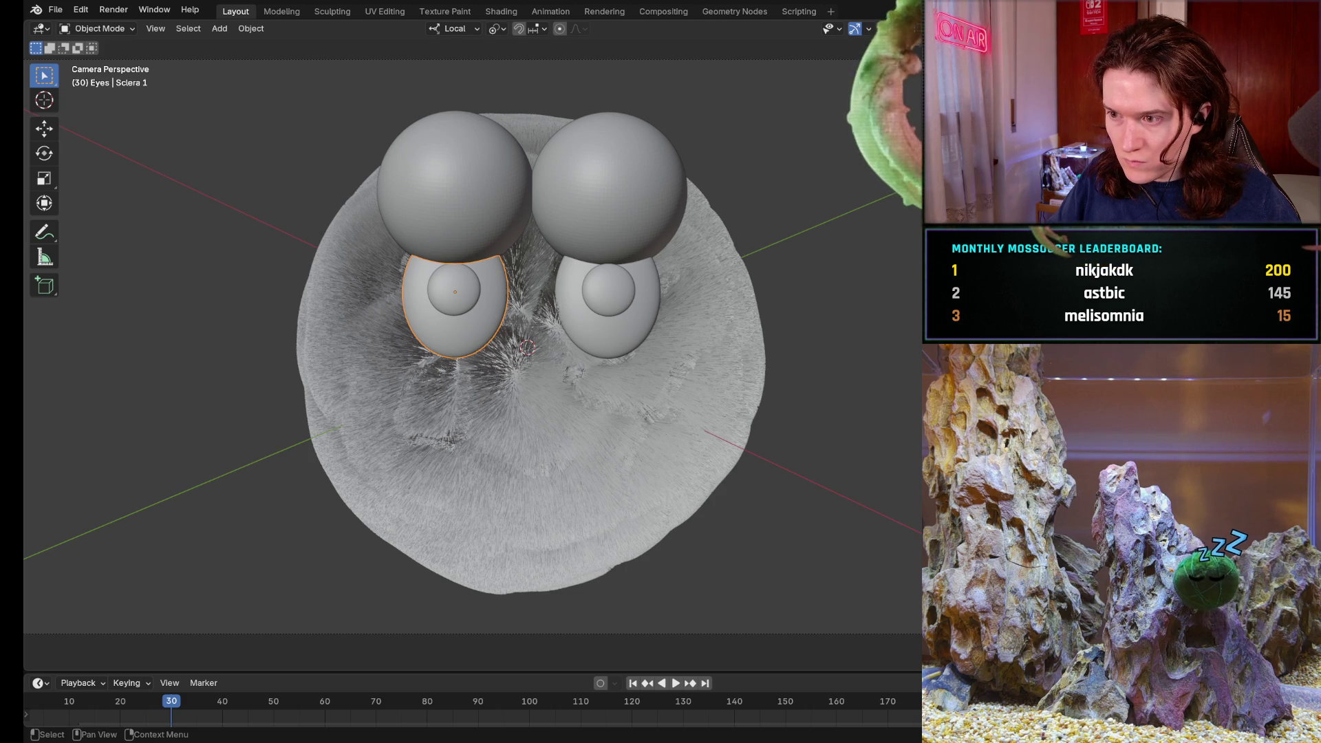
- Apply the modifier on the right pupil to make its shape fixed geometry
left_click(454, 289)
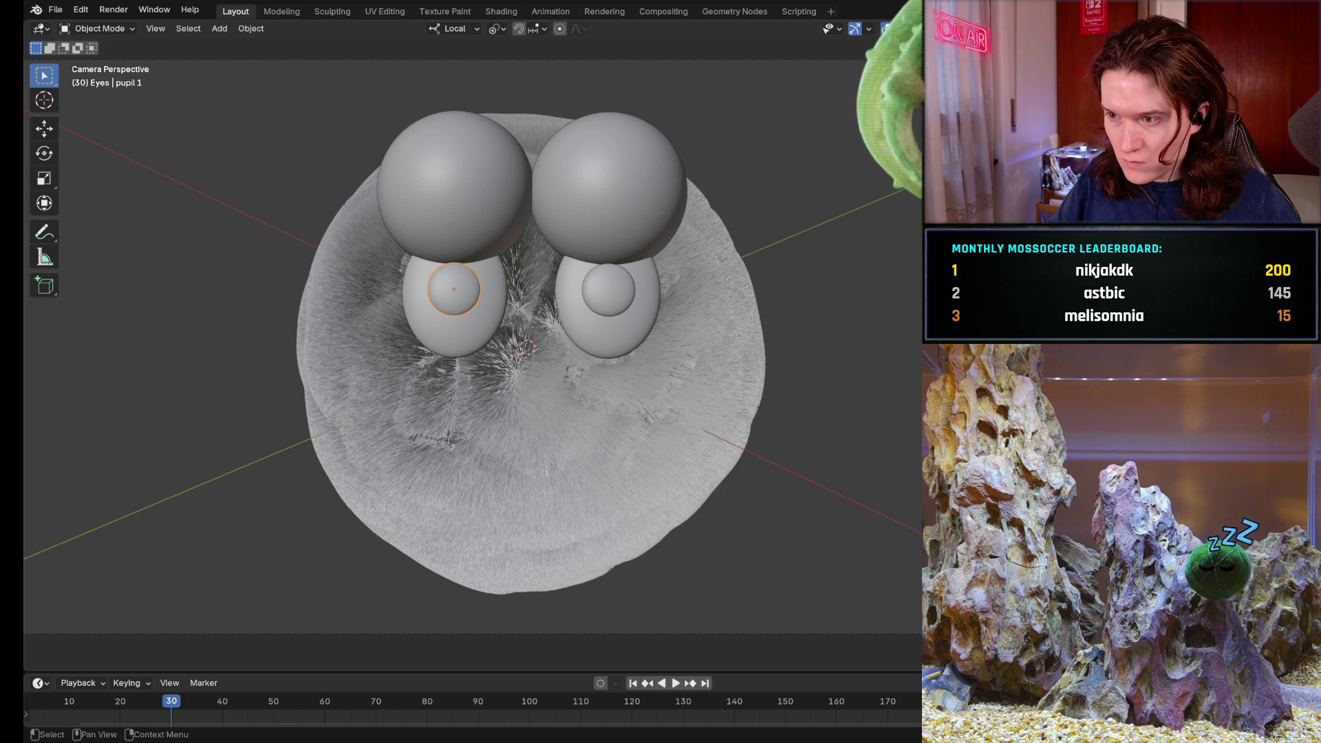
left_click(454, 289)
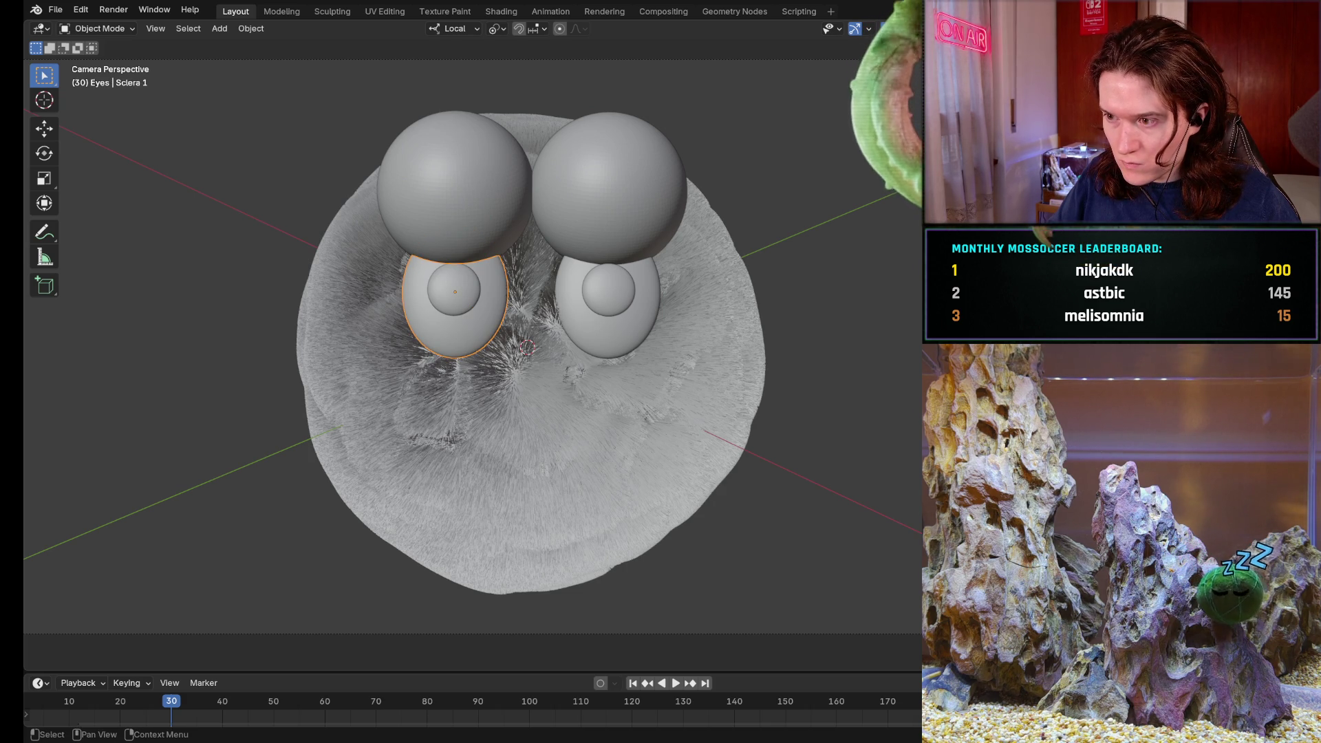
left_click(607, 330)
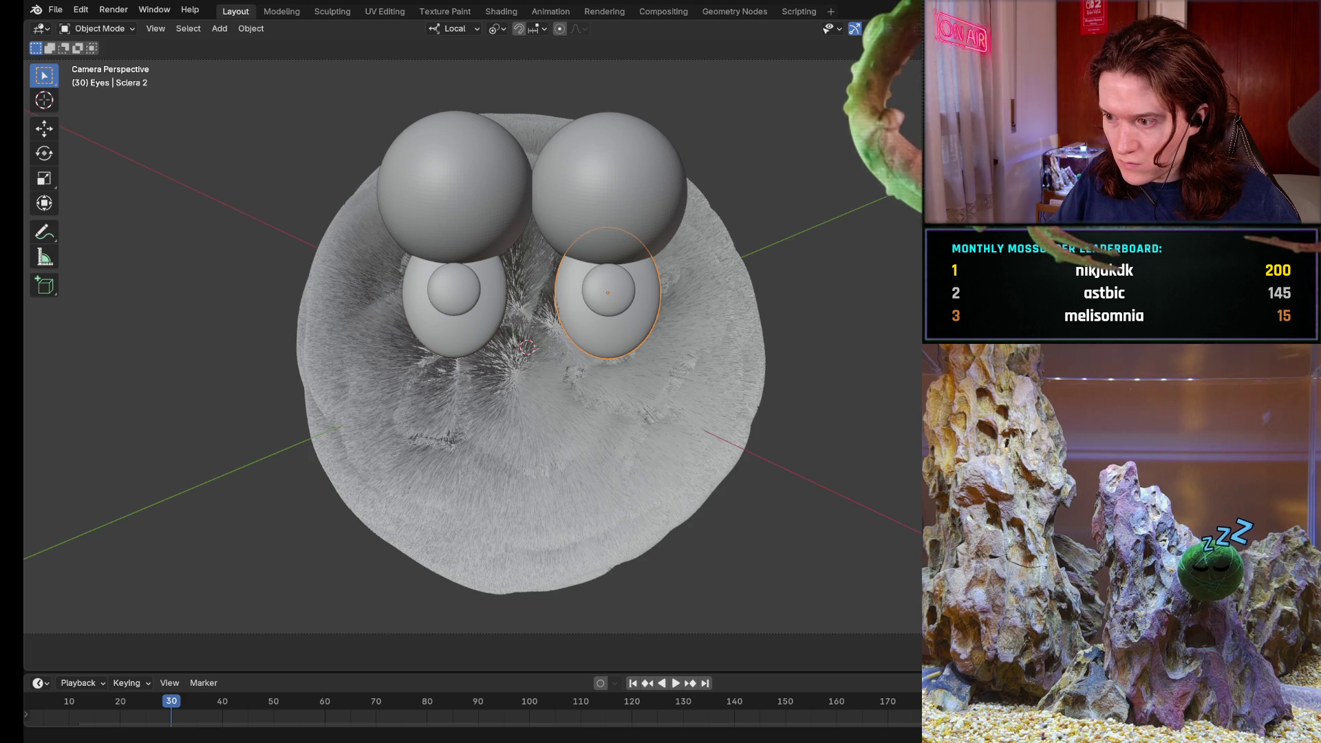
left_click(609, 292)
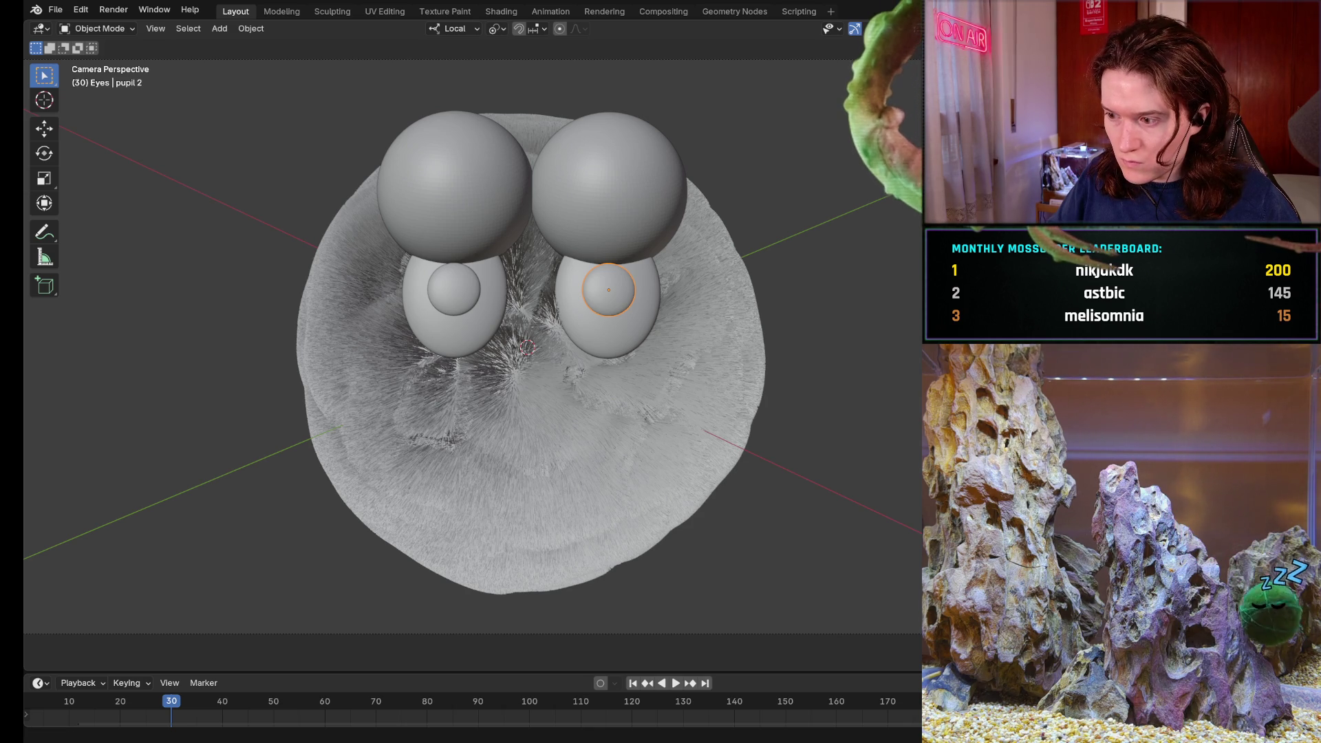
key("ctrl+a")
- Apply the modifier on the left pupil, then select the left eye white
left_click(454, 289)
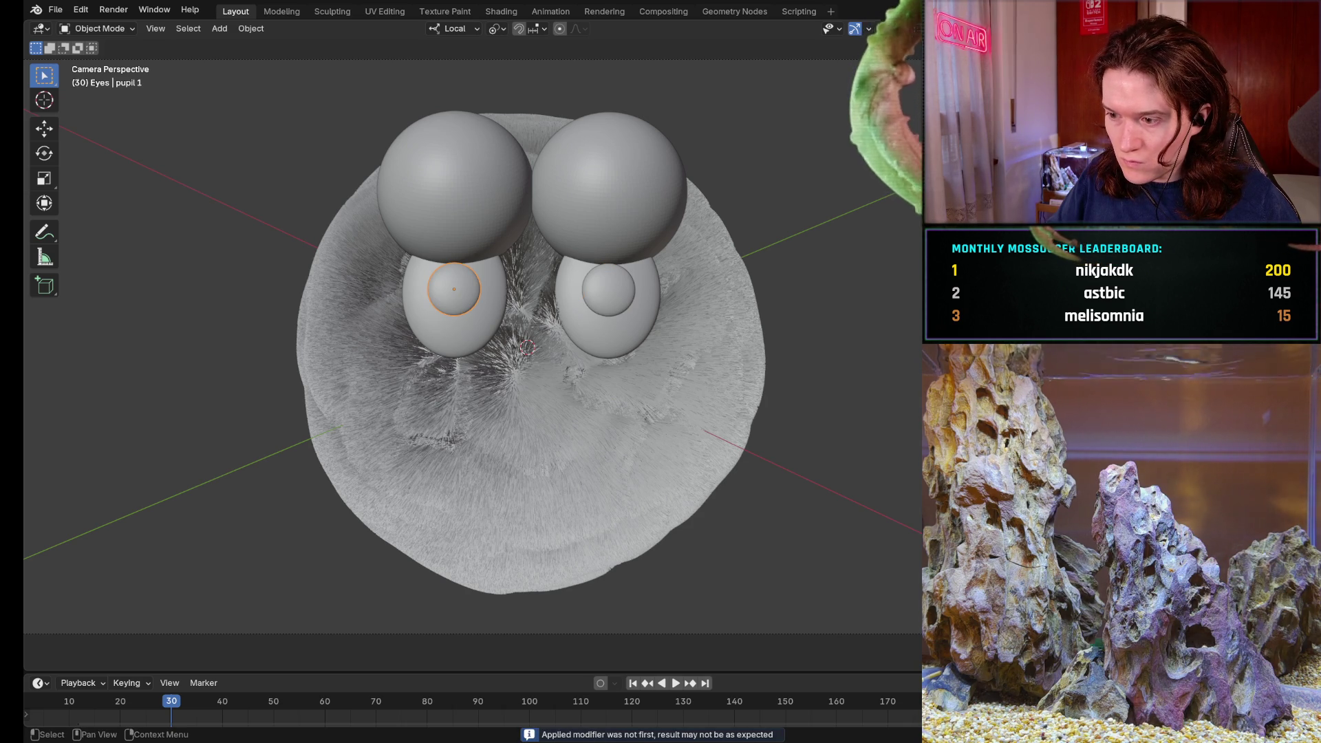
left_click(609, 334)
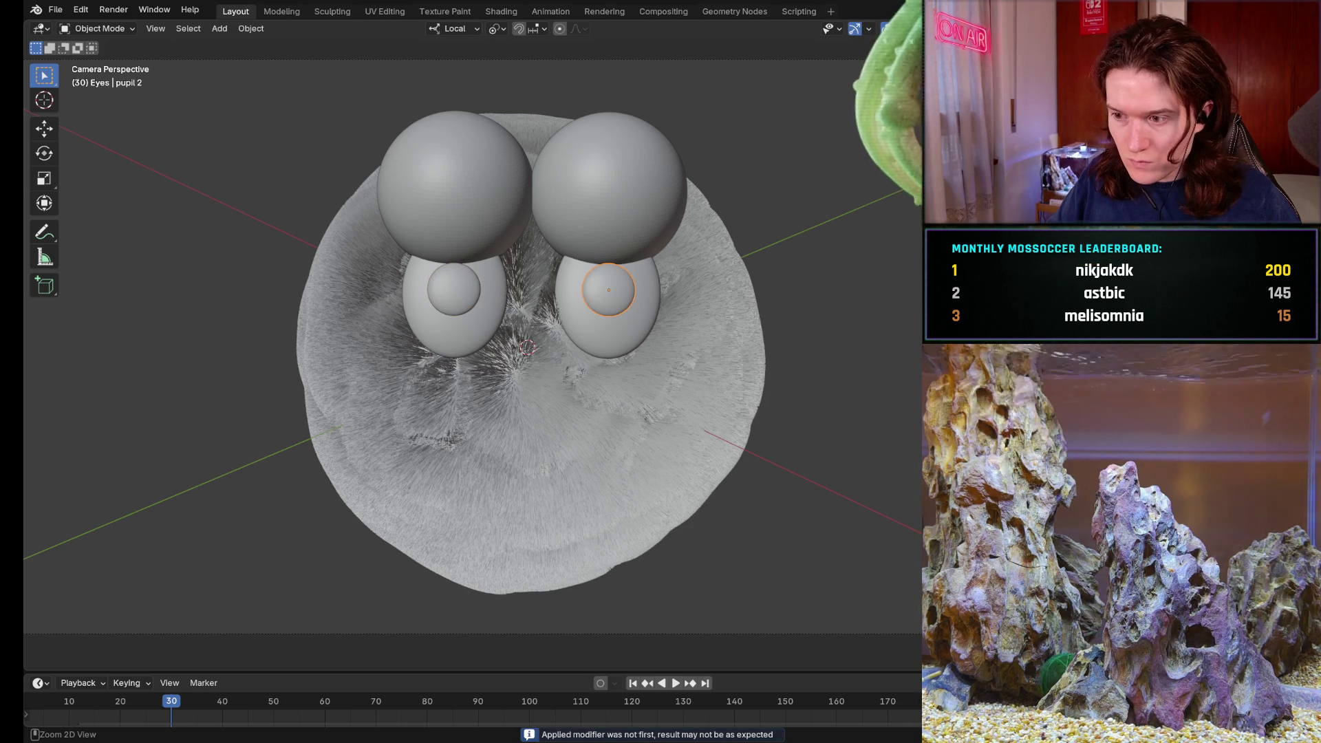
left_click(453, 289)
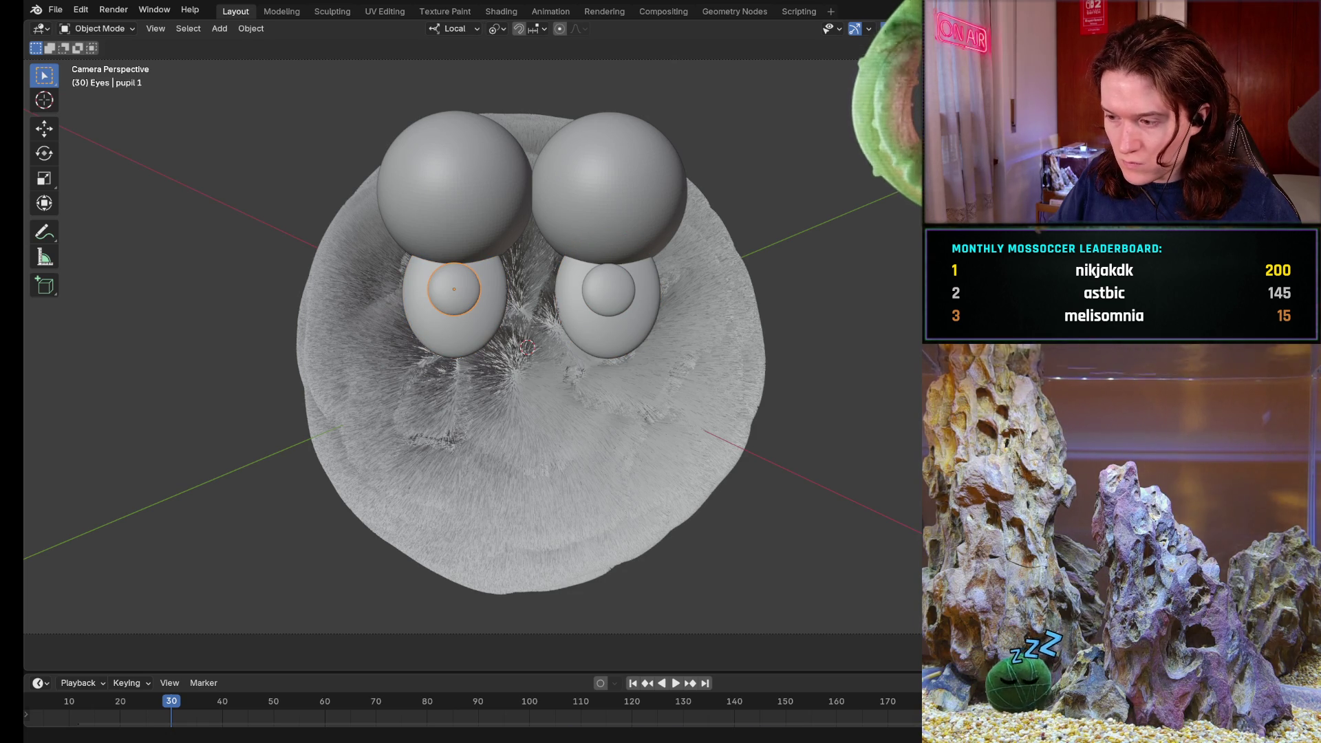
key("ctrl+a")
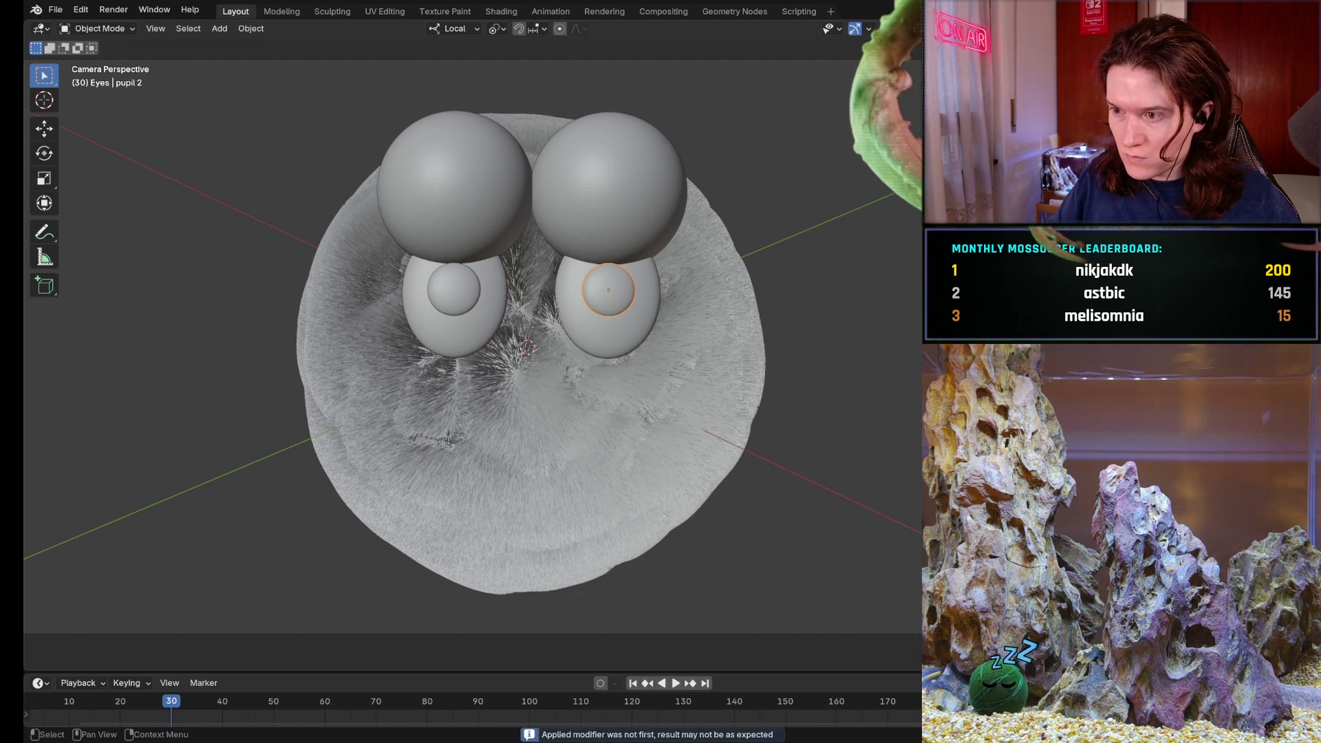
left_click(454, 334)
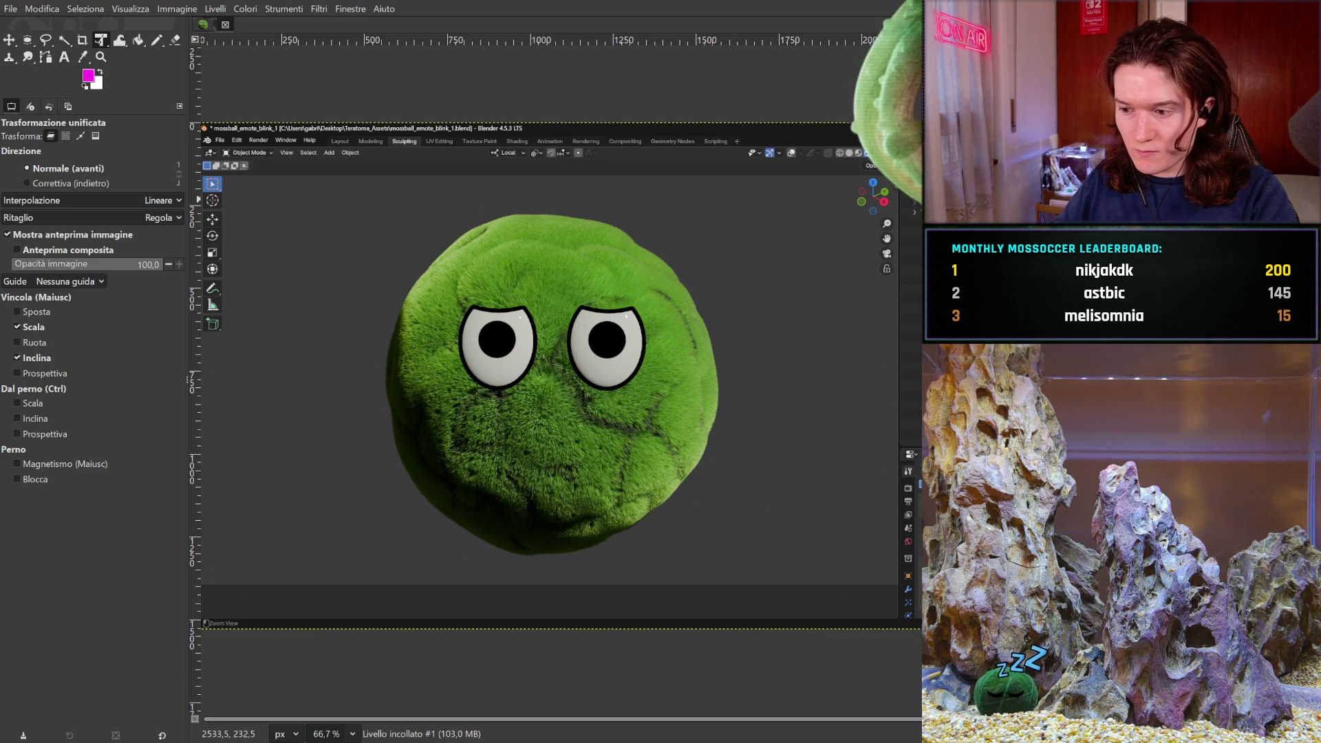
- Leave the GIMP reference image and return to the Blender scene
key("alt+Tab")
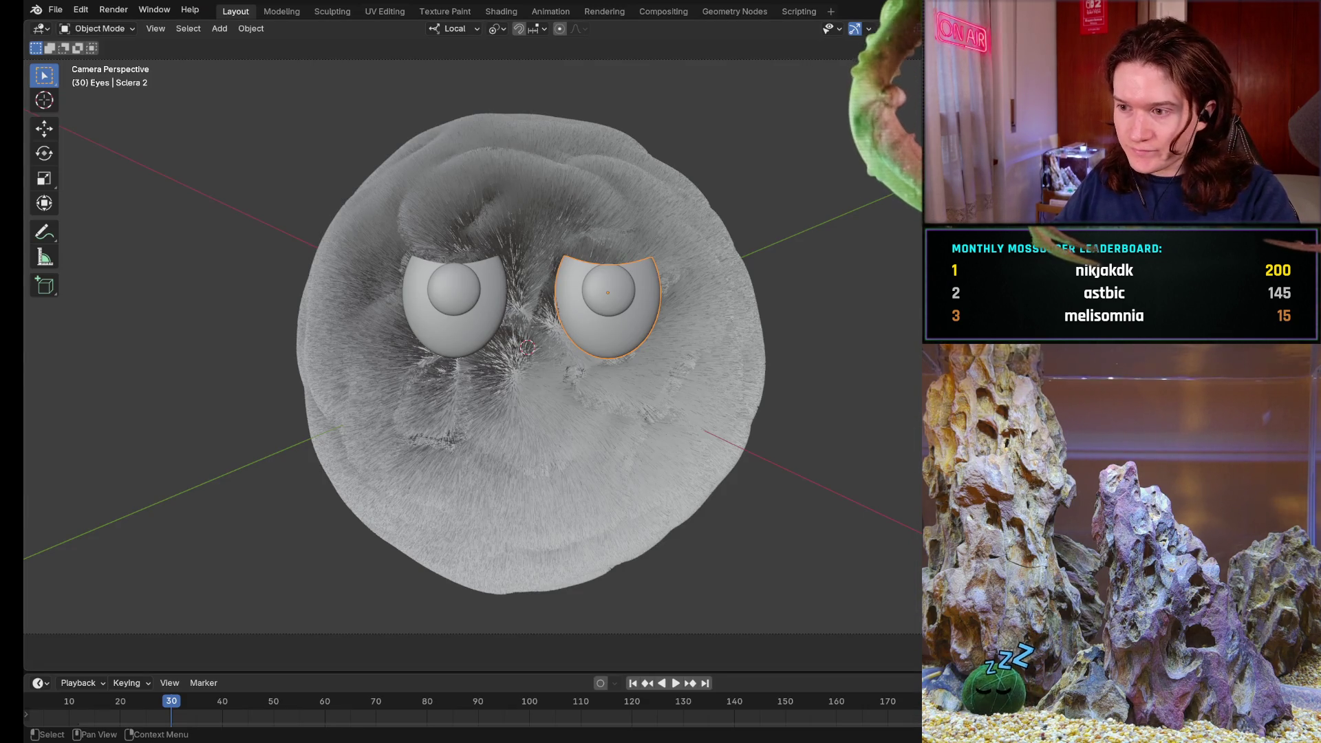
- Add a Grease Pencil Object Line Art outline to the right eye white and check the eye pieces
left_click(224, 30)
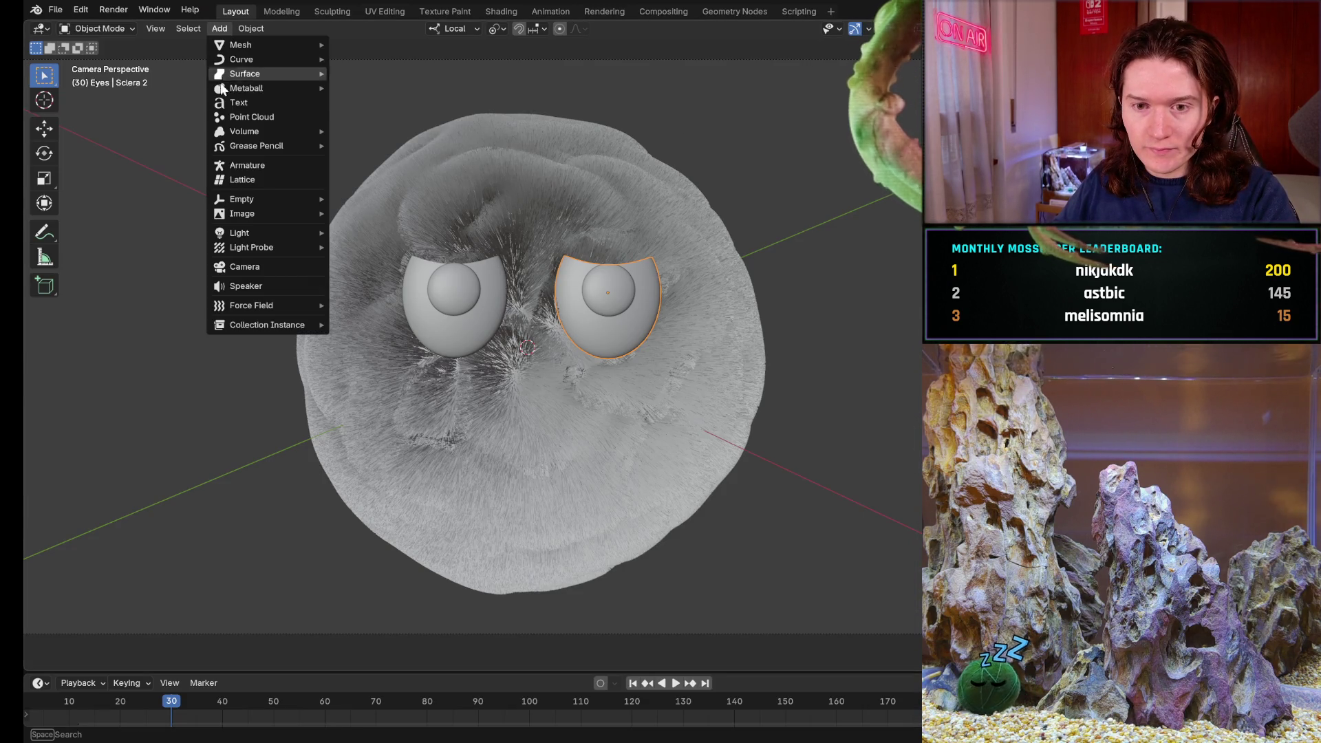
mouse_move(249, 147)
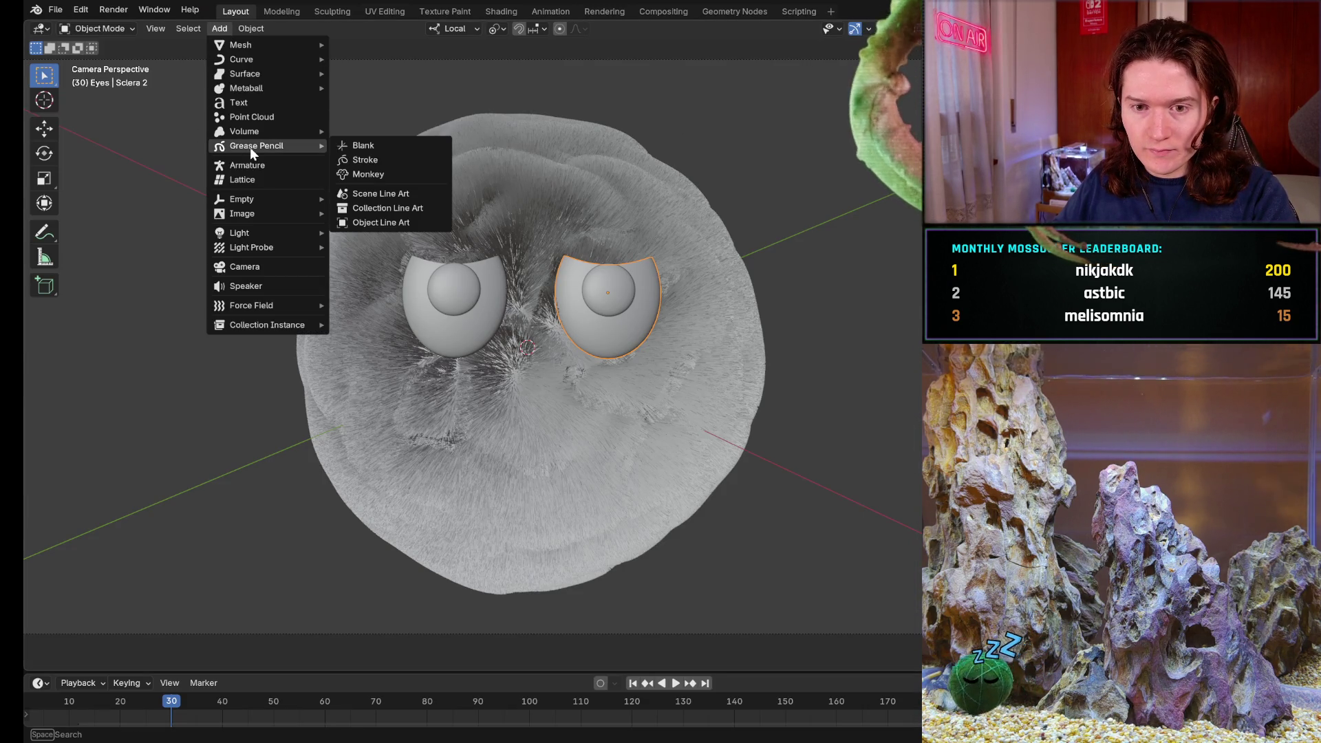
left_click(385, 221)
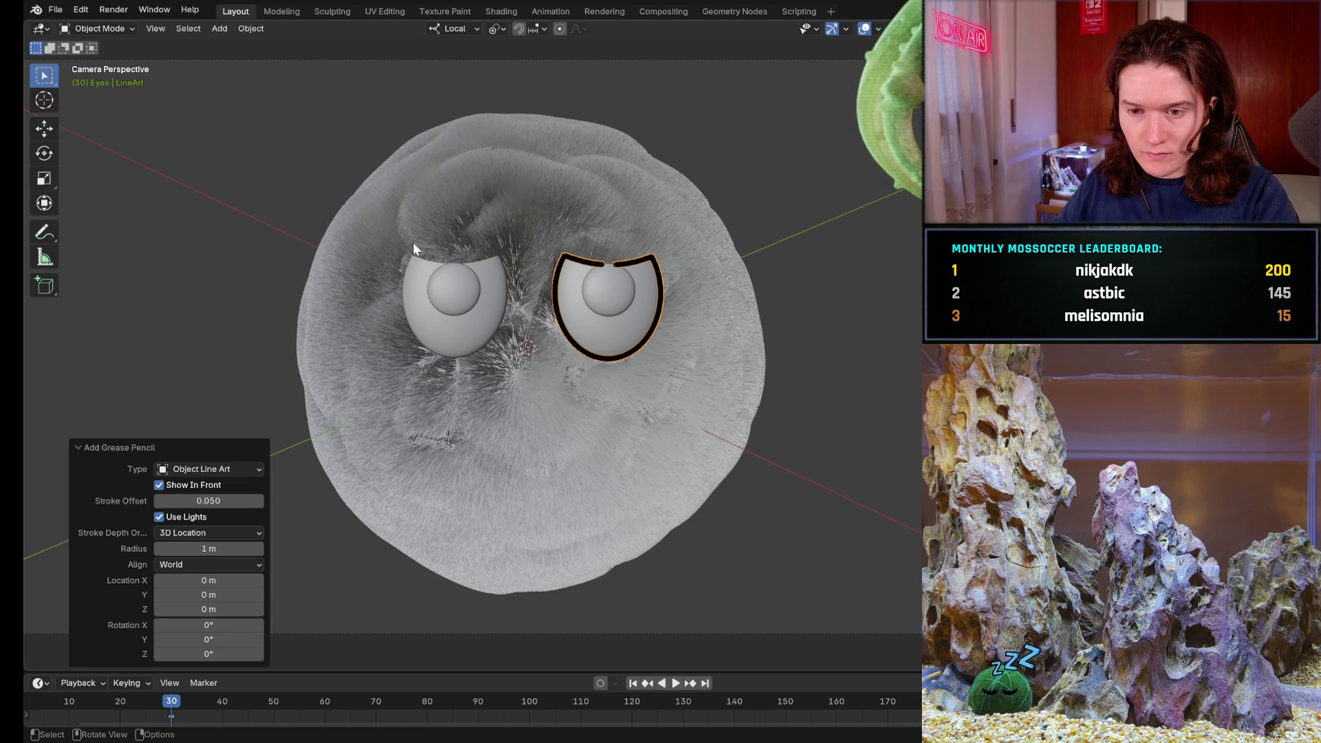
left_click(470, 332)
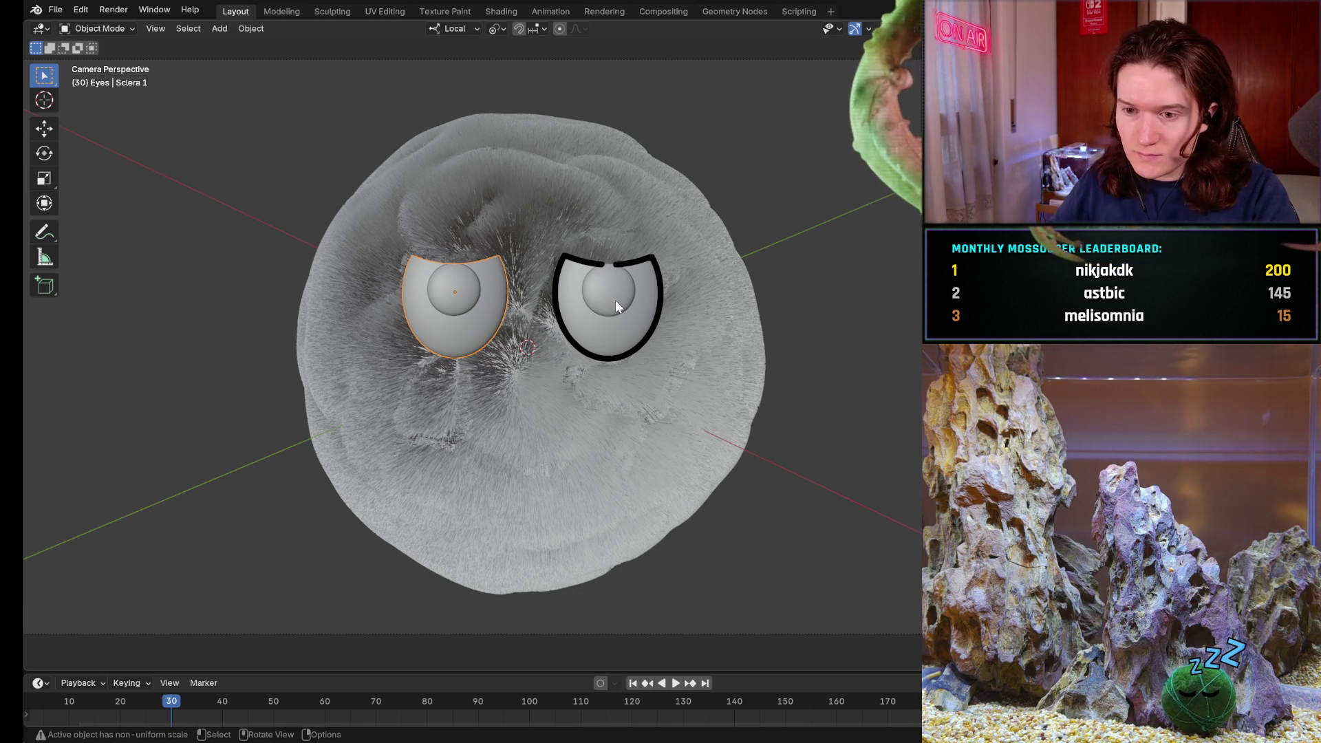
left_click(615, 301)
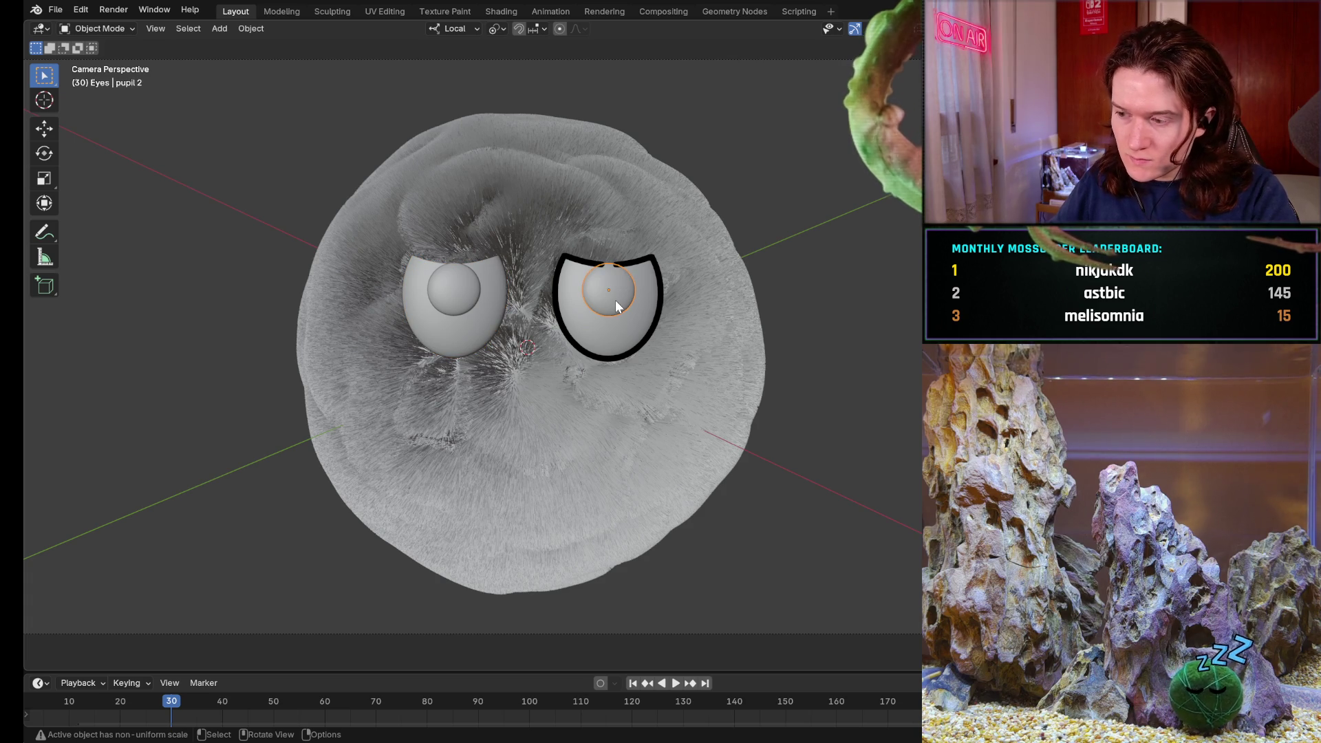
left_click(610, 331)
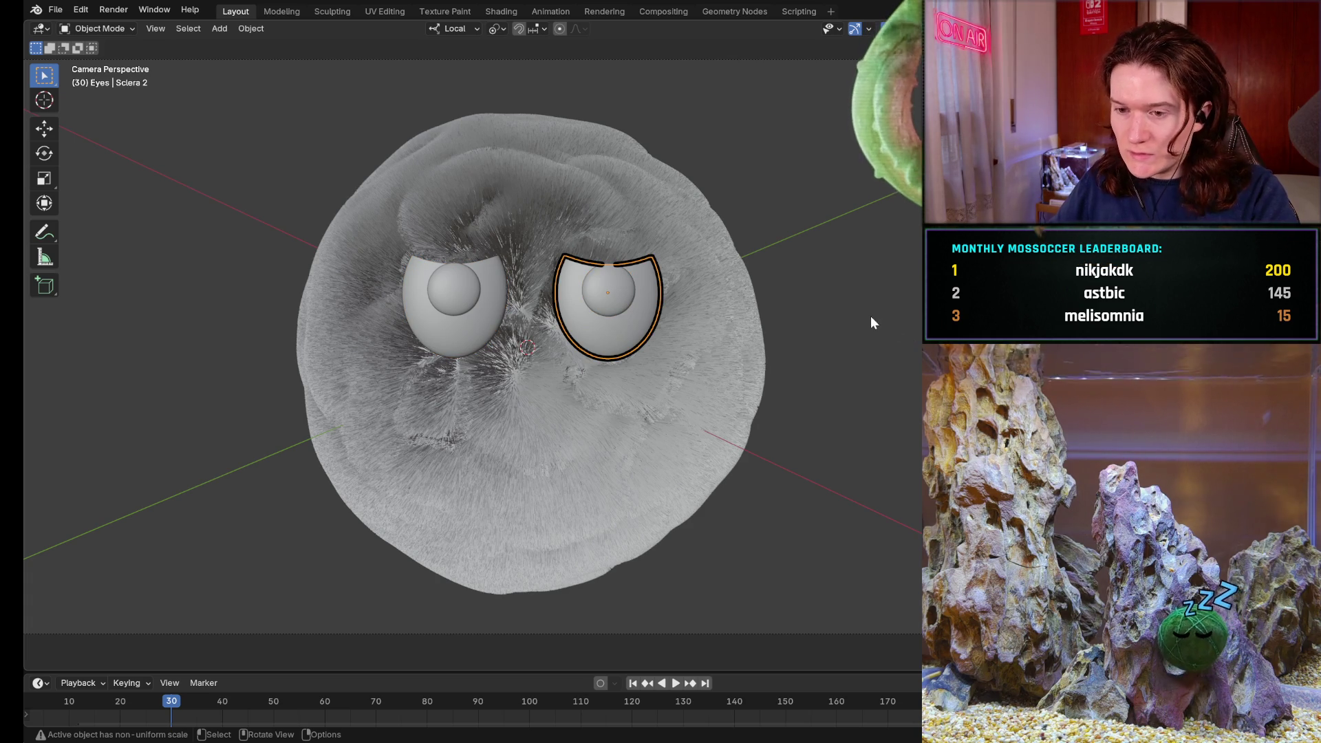
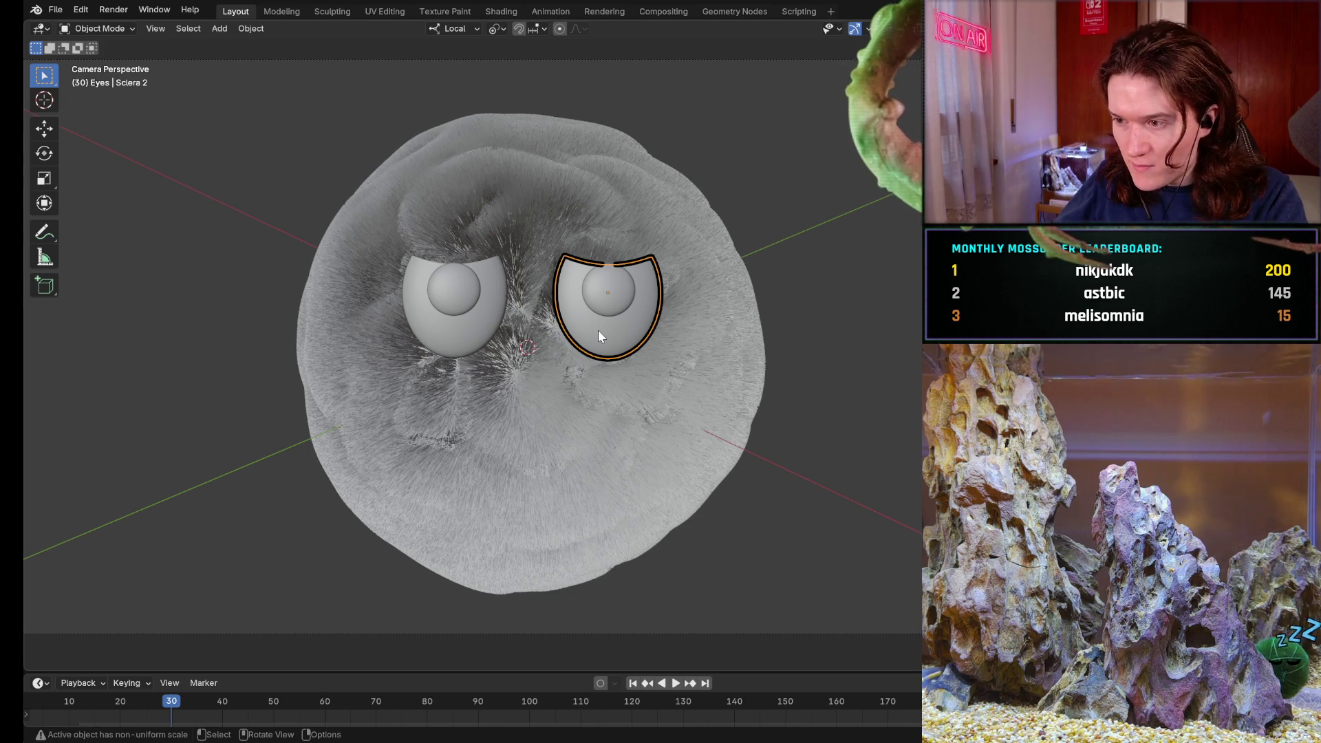
- Capture the framed moss ball and its outlined eyes from Blender into GIMP as a new layer
key("shift")
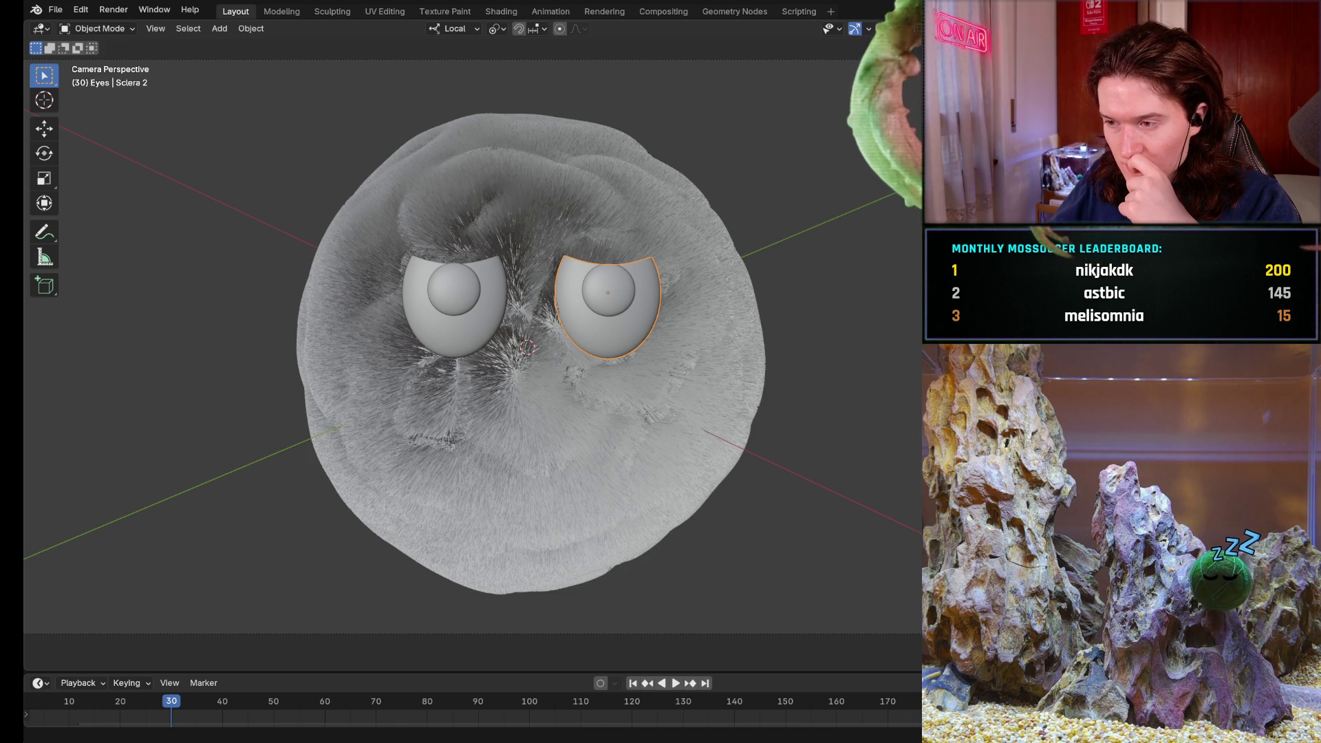
key("alt+Tab")
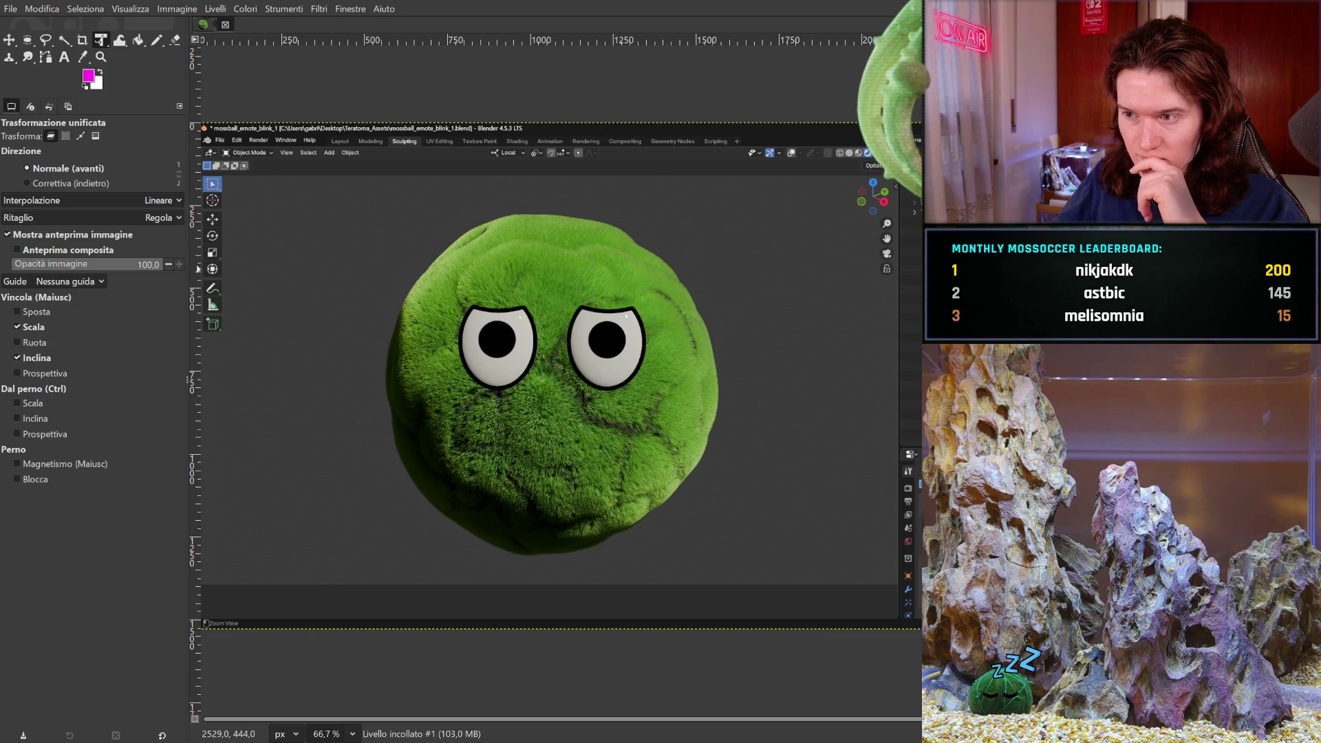
key("alt+Tab")
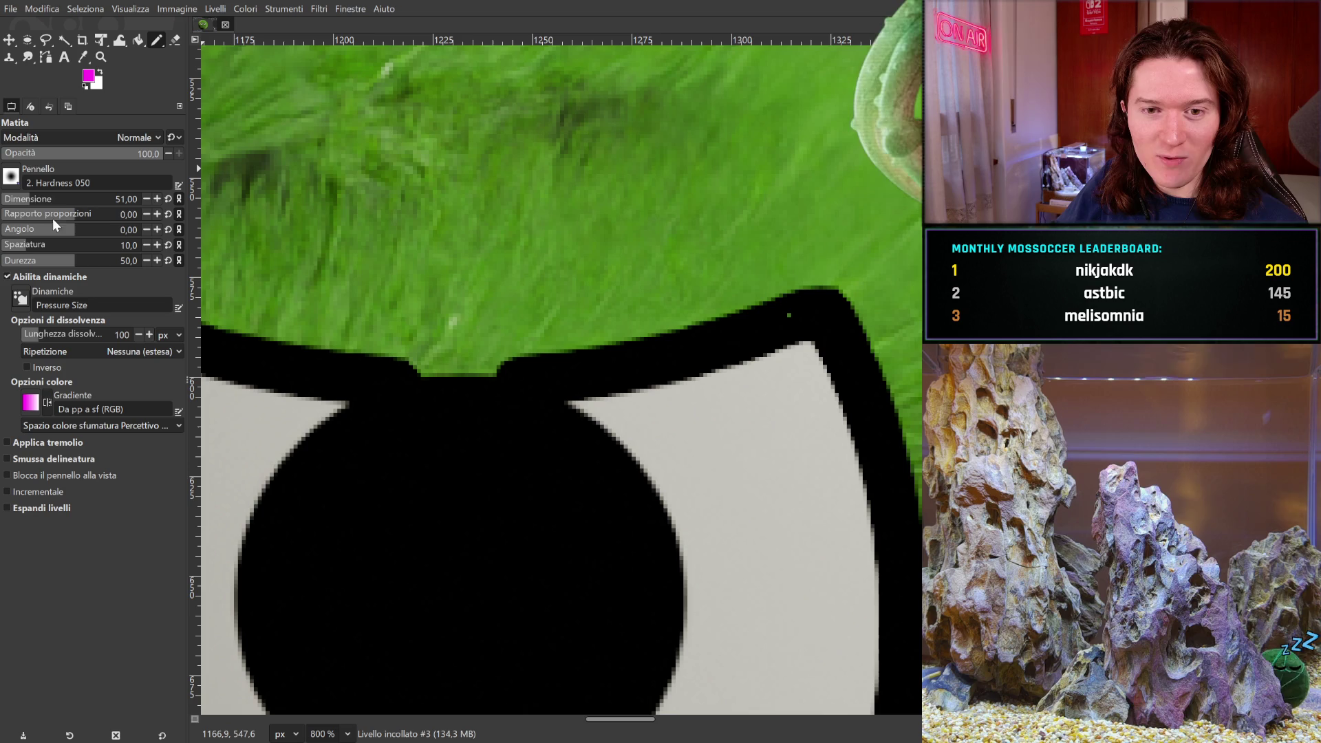
- Set the Pencil size to 5 px, try a test mark on the outline corner, then undo it
left_click(53, 201)
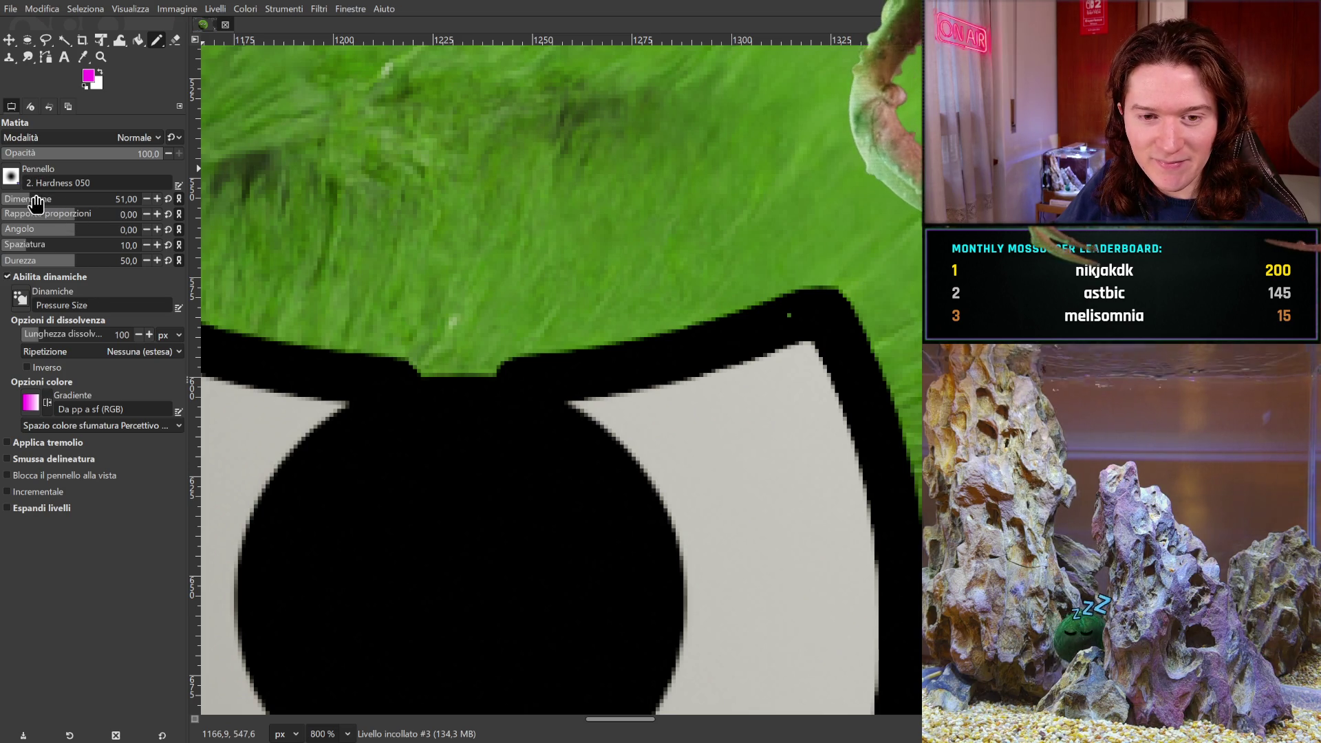
type("5")
left_click(791, 316)
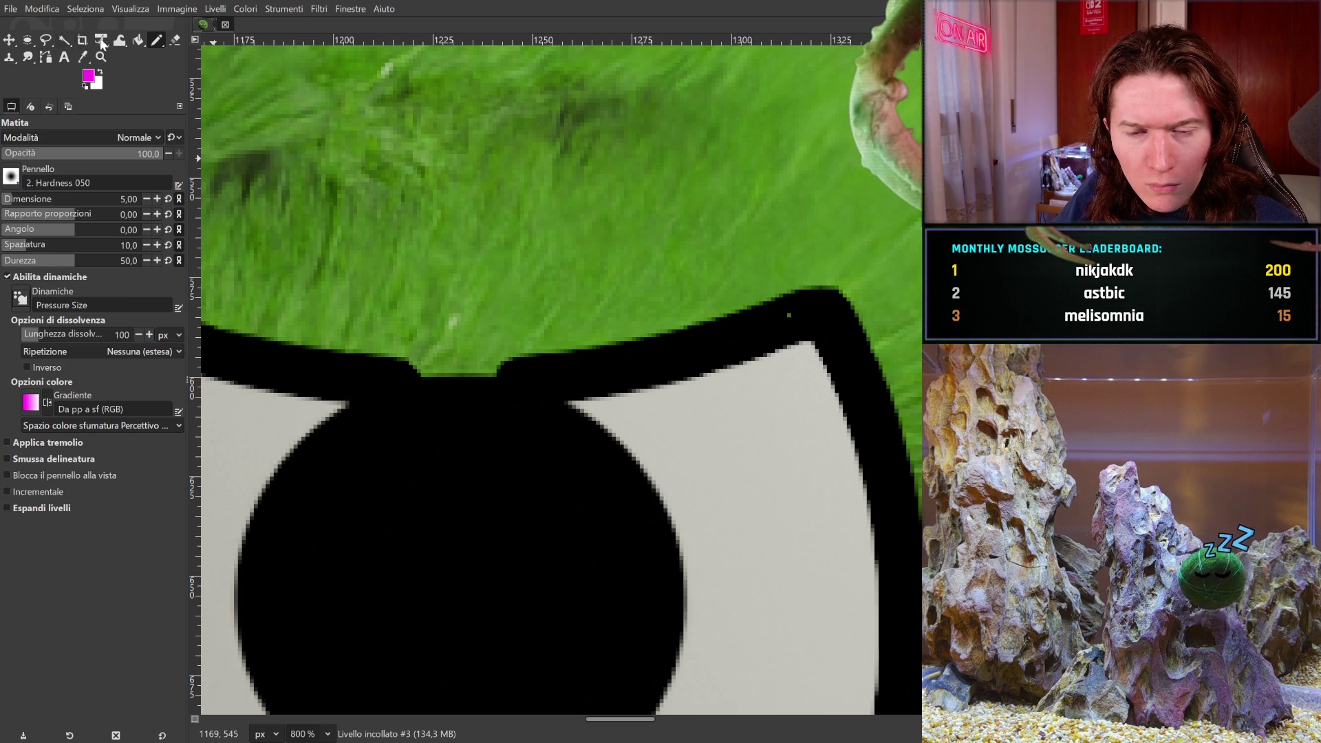
left_click(794, 318)
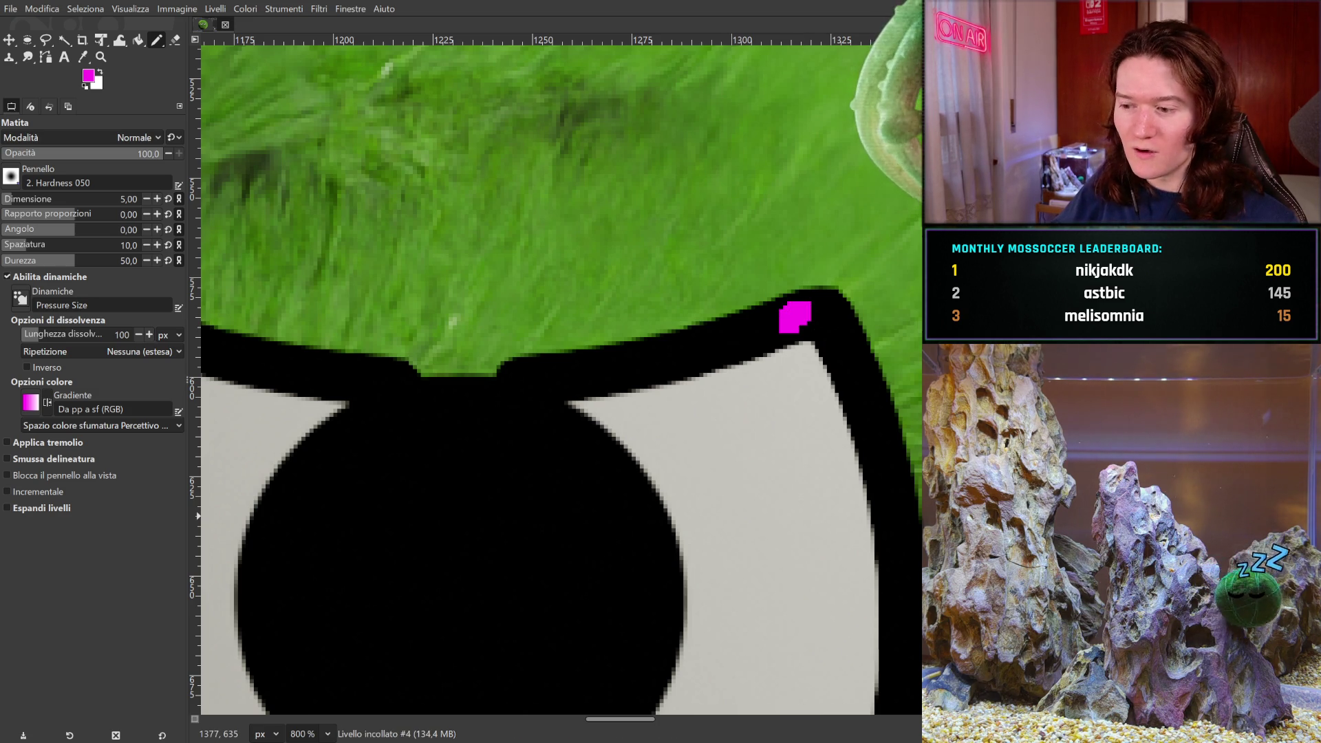
key("ctrl+z")
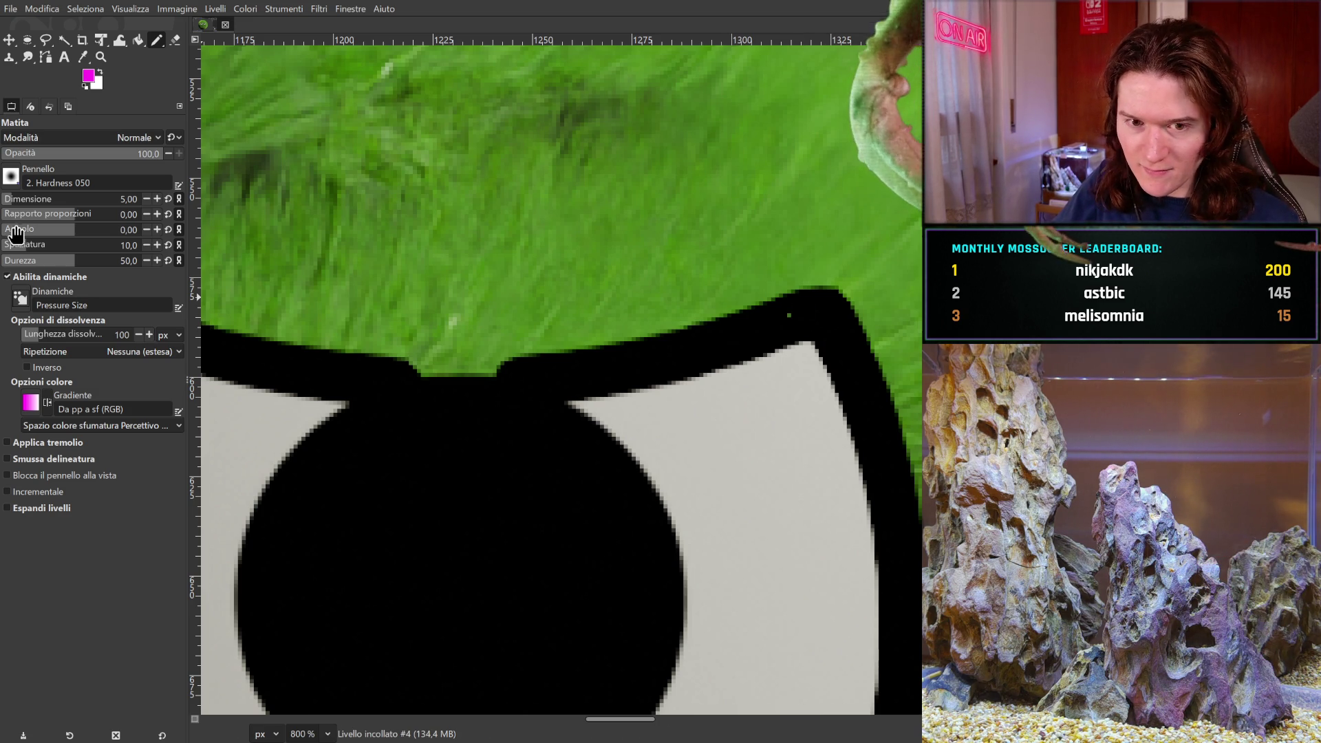
- Sample black and pencil over the gap in the eye outline's corner
left_click(83, 58)
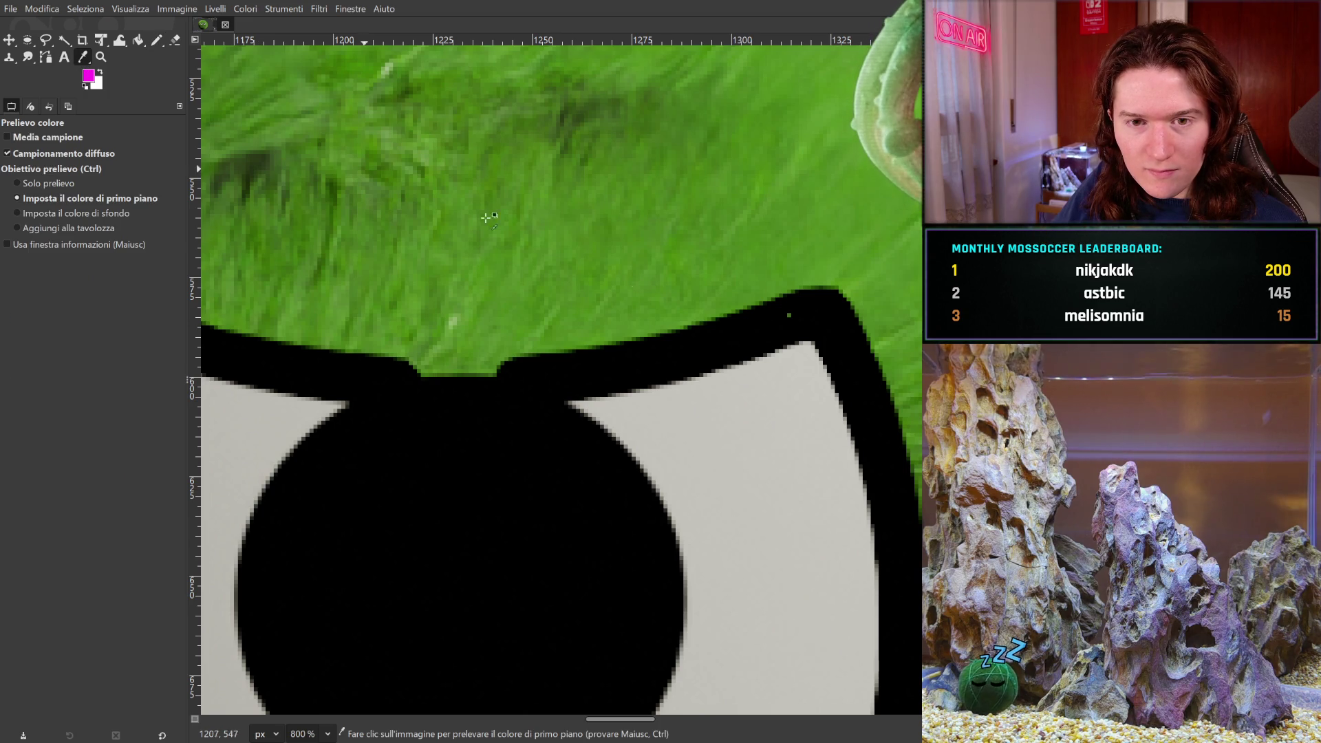
left_click(155, 42)
left_click(793, 318)
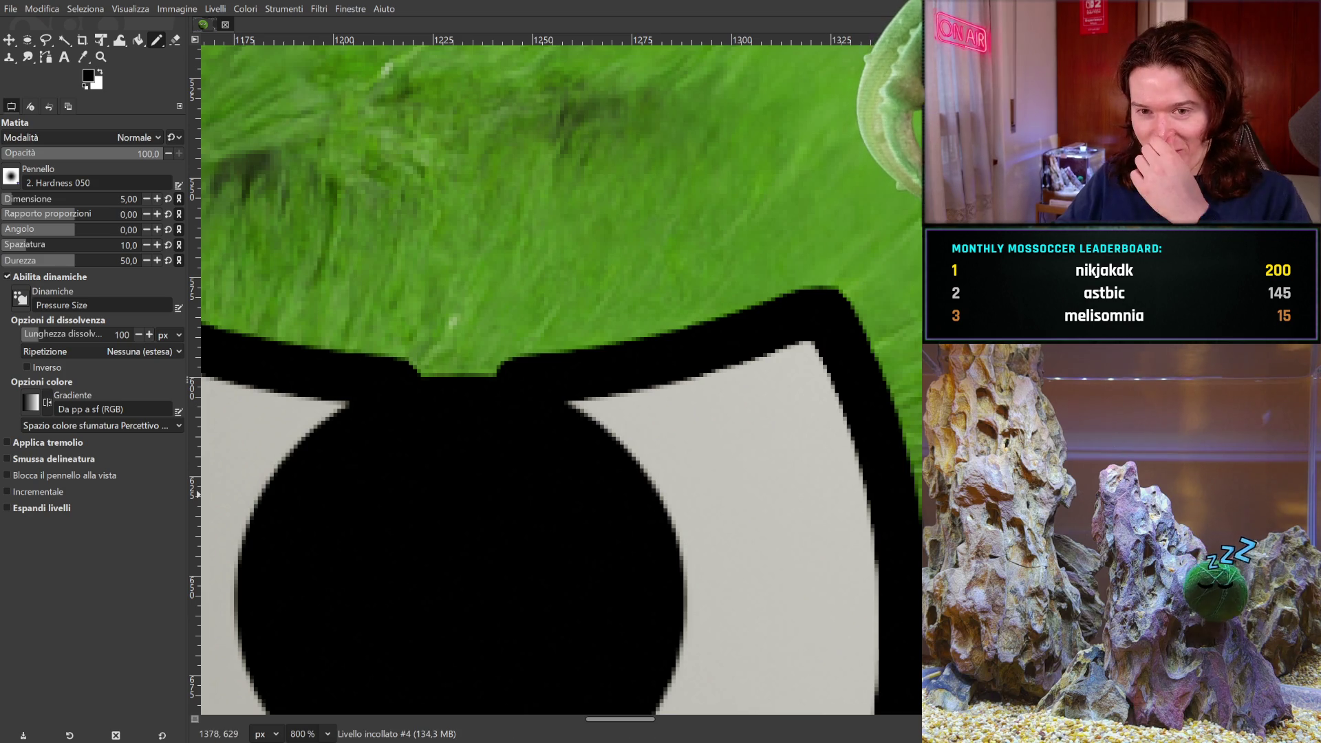
- Remove the black pupil from the eye, leaving a plain white eye inside its outline
key("ctrl+z")
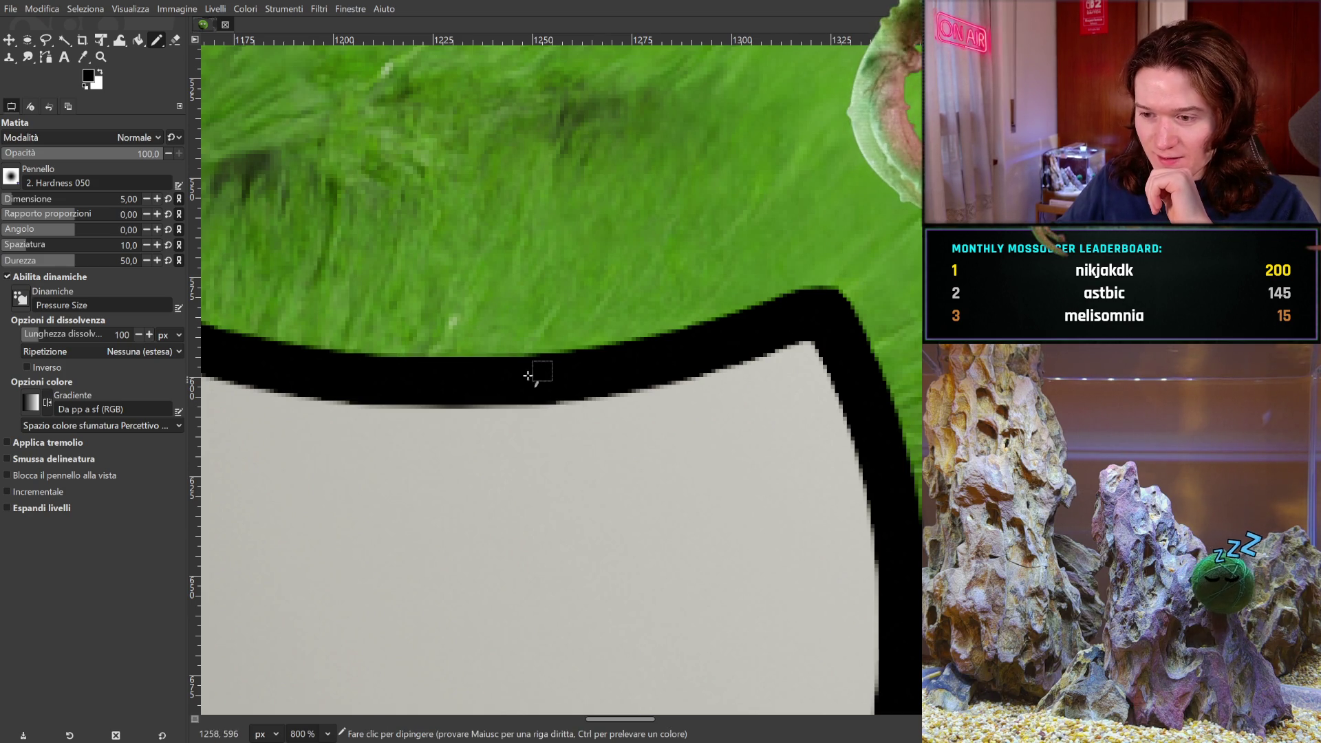
middle_click_drag(536, 374, 1101, 265)
scroll(550, 372, "left", 10, "shift")
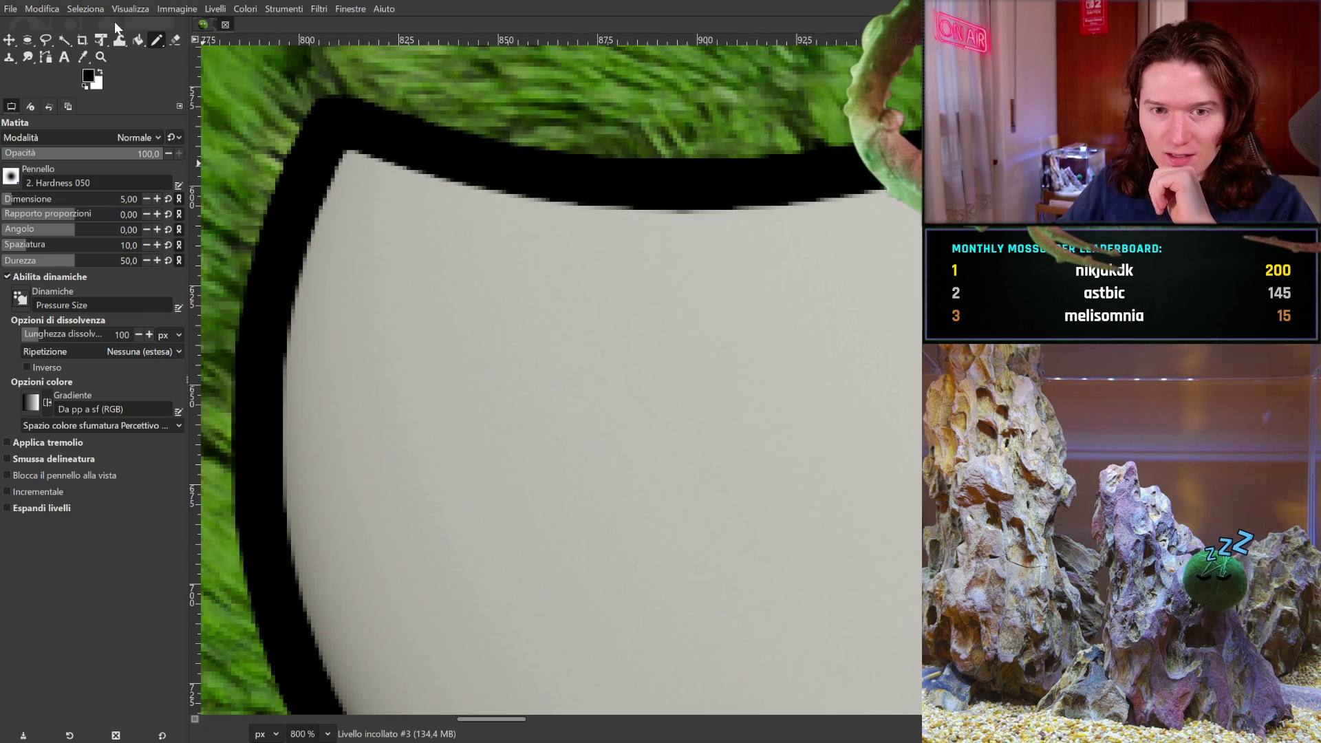
left_click(64, 40)
- Fuzzy-select the black outline band around the first eye
middle_click_drag(524, 271, 511, 364)
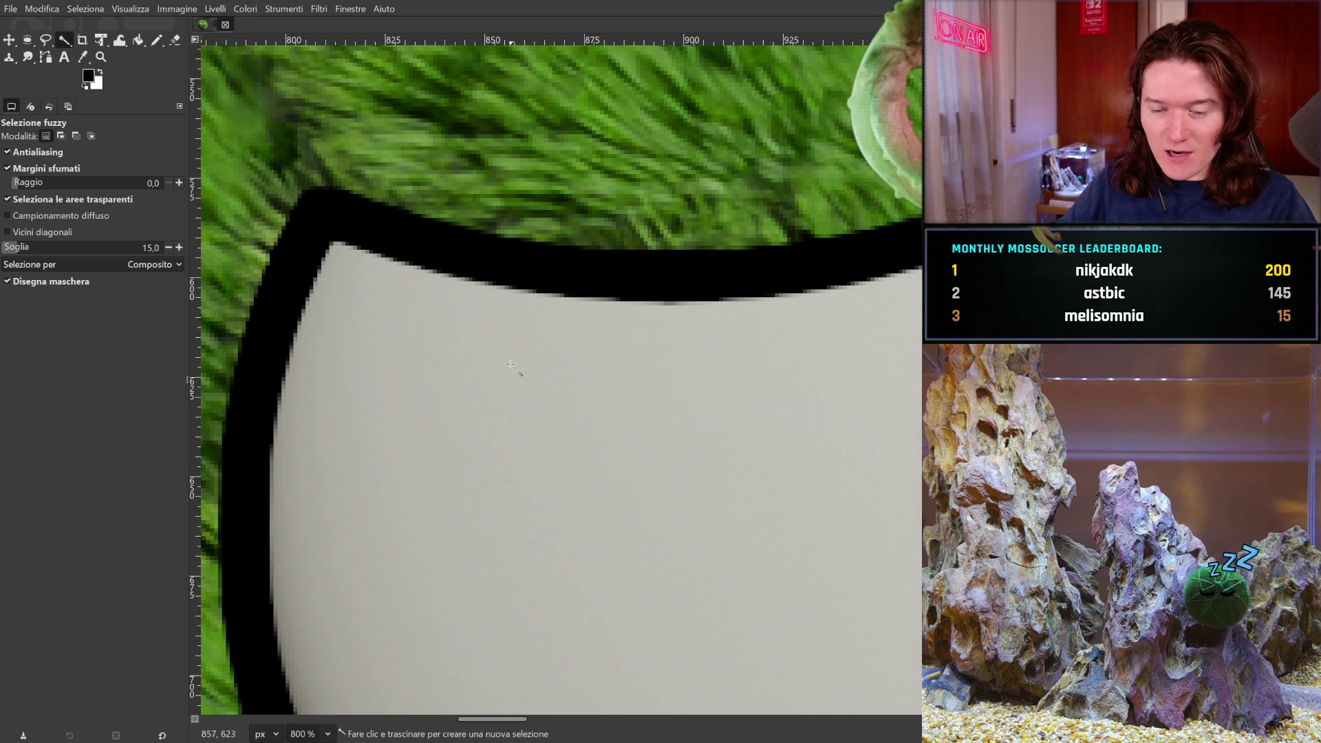
mouse_move(479, 258)
left_mouse_down()
mouse_move(611, 261)
mouse_move(330, 255)
mouse_move(490, 255)
left_mouse_up()
mouse_move(761, 555)
middle_mouse_down()
mouse_move(710, 206)
mouse_move(649, 118)
mouse_move(480, 457)
mouse_move(268, 712)
middle_mouse_up()
mouse_move(699, 422)
middle_mouse_down()
mouse_move(560, 460)
mouse_move(555, 476)
middle_mouse_up()
middle_click_drag(638, 508, 427, 364)
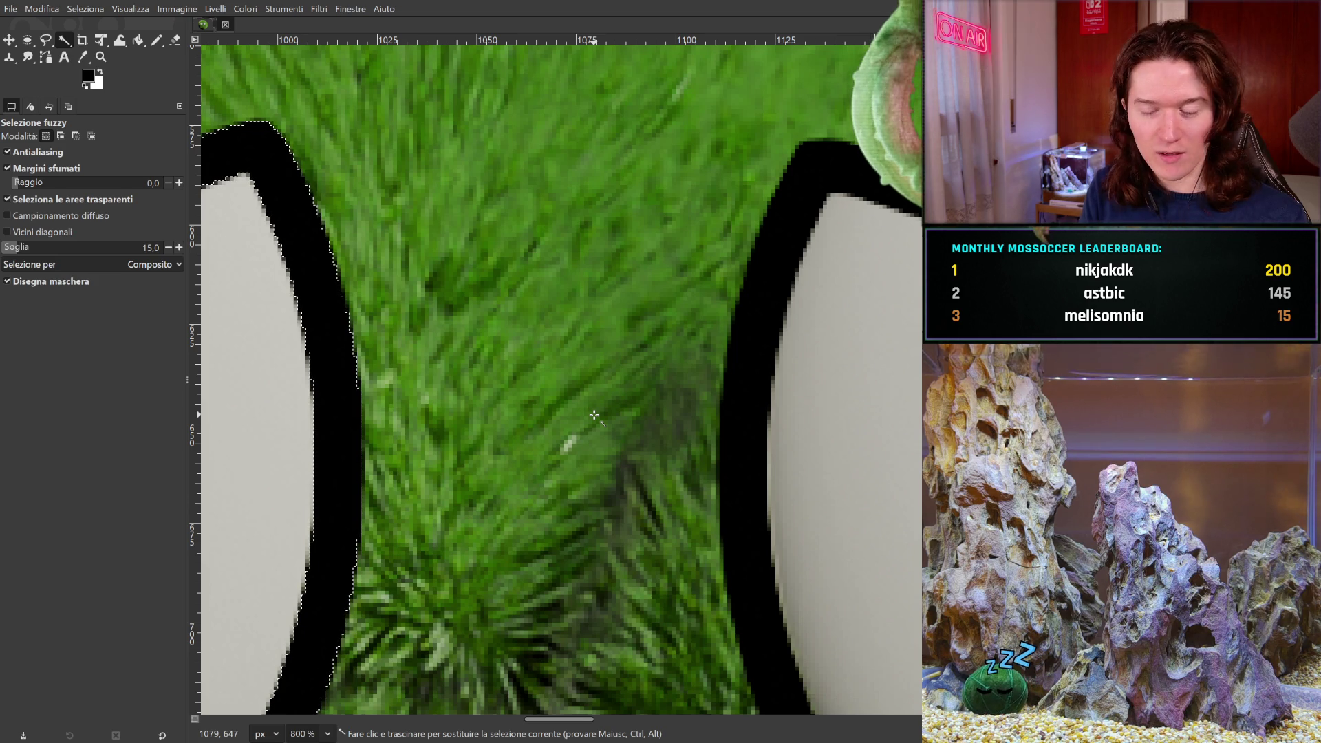
- Add the other eye's black outline sections to the selection
mouse_move(874, 406)
middle_mouse_down()
mouse_move(796, 403)
mouse_move(608, 474)
middle_mouse_up()
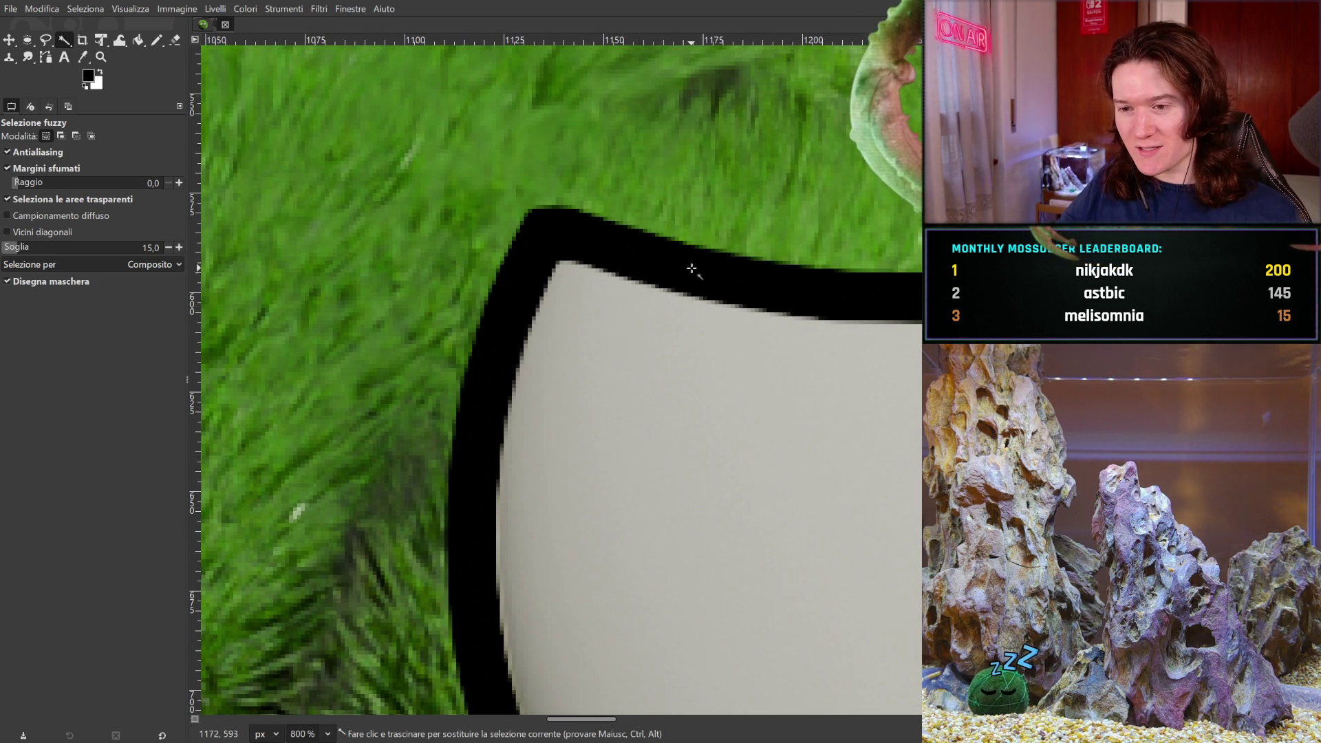
mouse_move(693, 266)
left_mouse_down("shift")
mouse_move(721, 276)
mouse_move(699, 272)
left_mouse_up("shift")
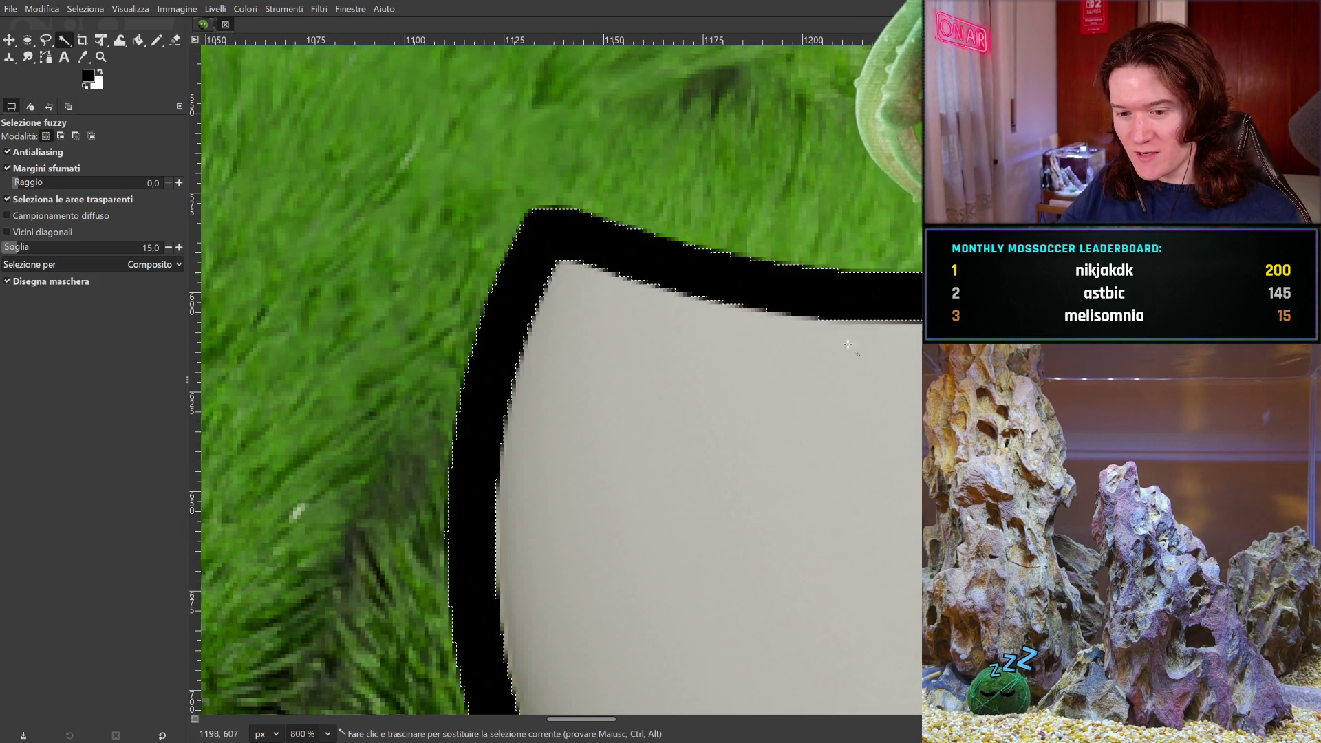
middle_click_drag(887, 359, 324, 392)
middle_click_drag(366, 334, 415, 328)
left_click_drag(414, 327, 671, 325, "shift")
scroll(840, 275, "down", 10)
scroll(847, 378, "left", 8, "shift")
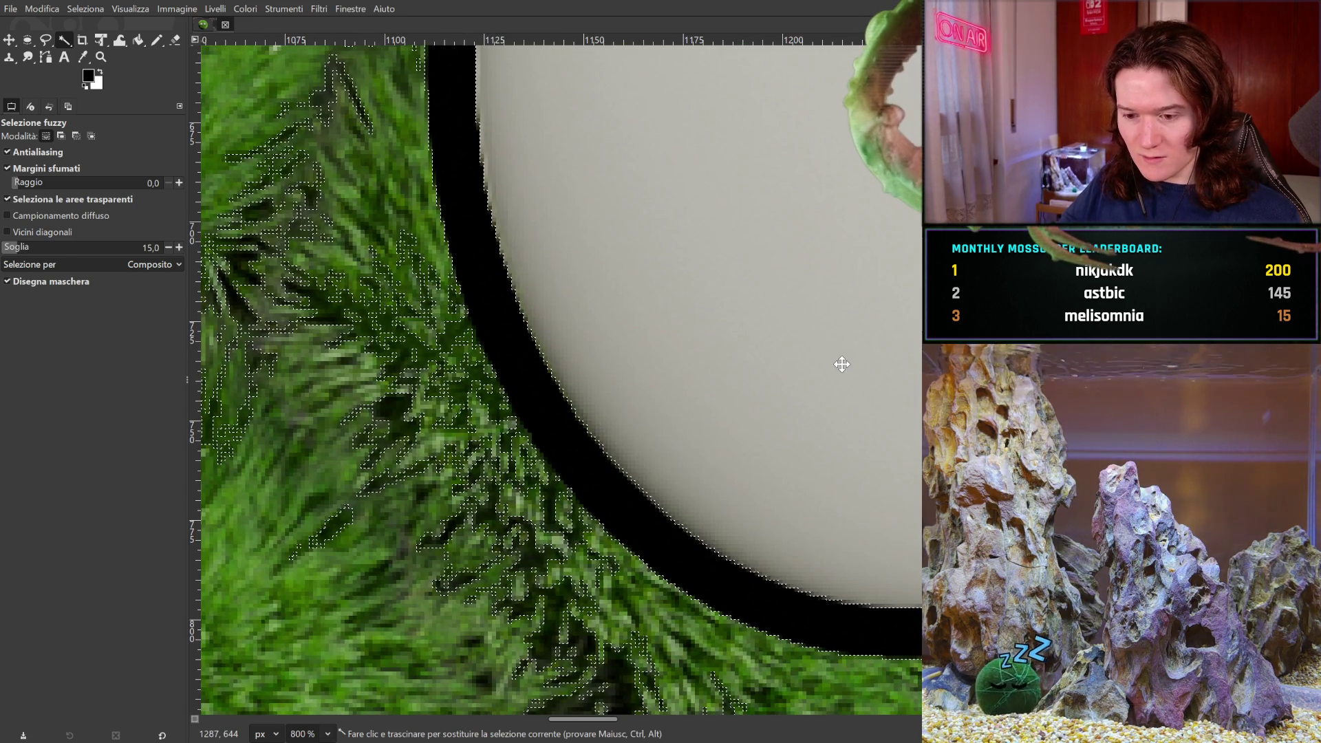
middle_click_drag(816, 333, 800, 356)
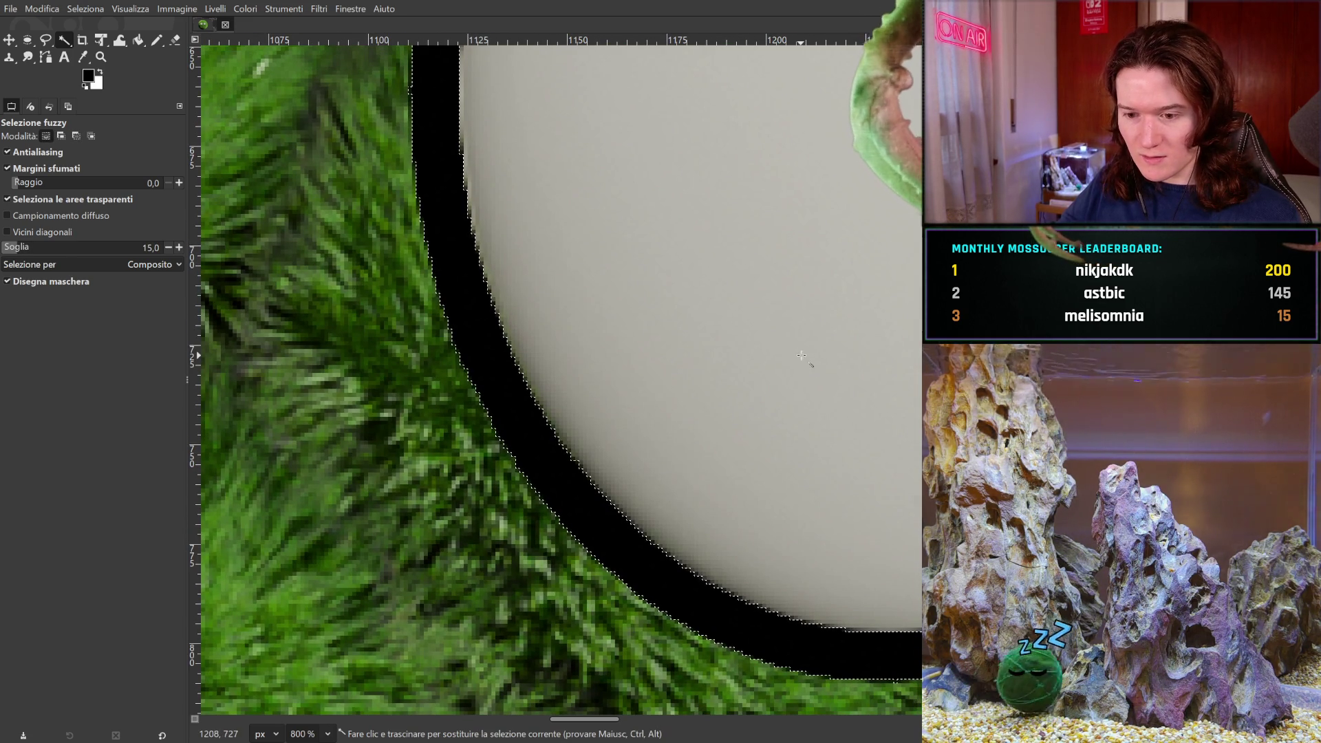
left_click_drag(570, 507, 605, 505, "shift")
- Check the selection along both outlines and cut the black outlines away
scroll(678, 613, "up", 10)
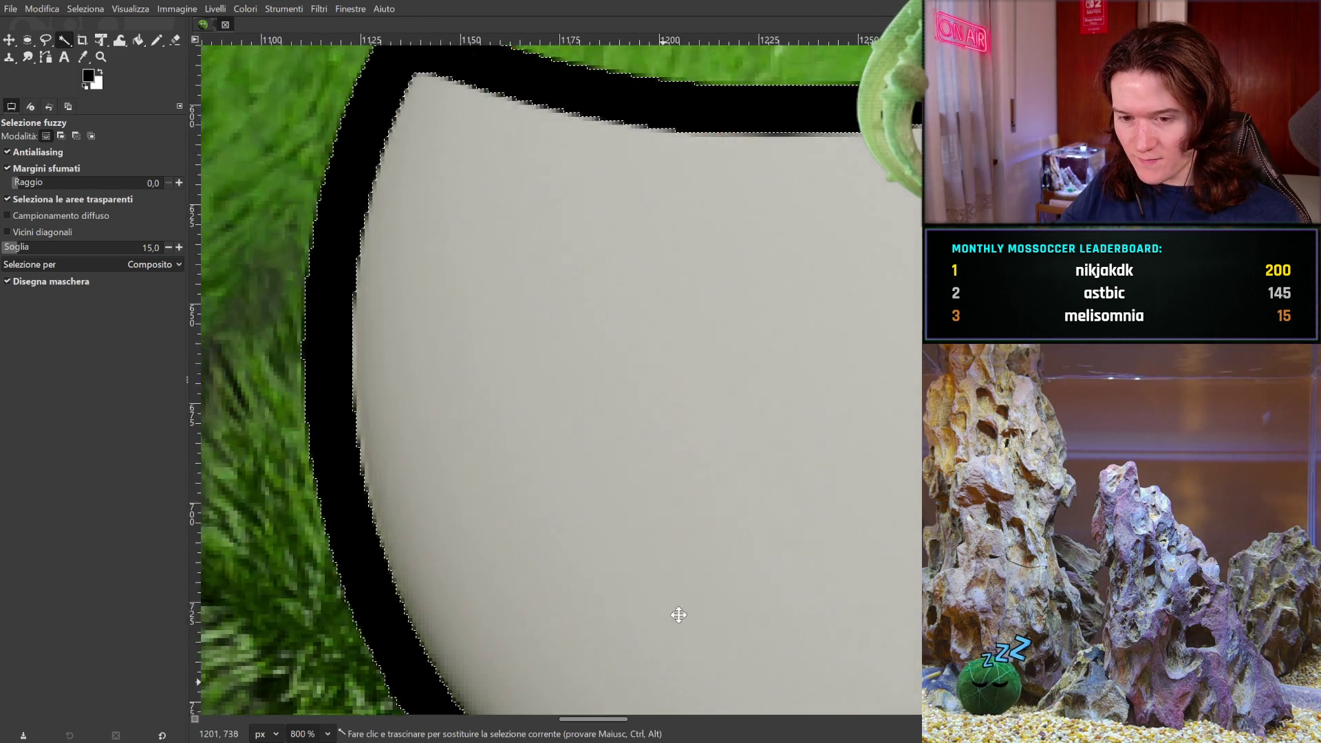
scroll(421, 496, "right", 6, "shift")
scroll(421, 496, "left", 6, "shift")
scroll(649, 486, "down", 6)
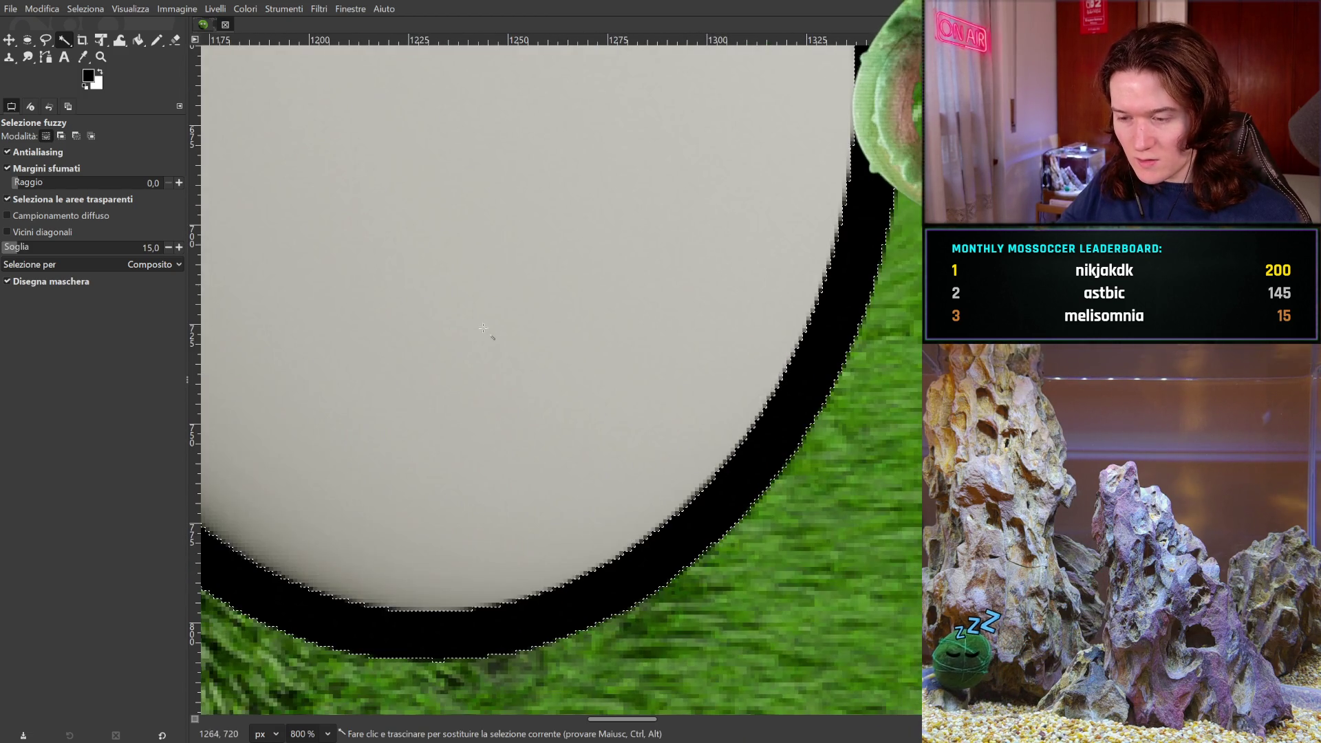
scroll(637, 464, "left", 10, "shift")
scroll(637, 463, "up", 5)
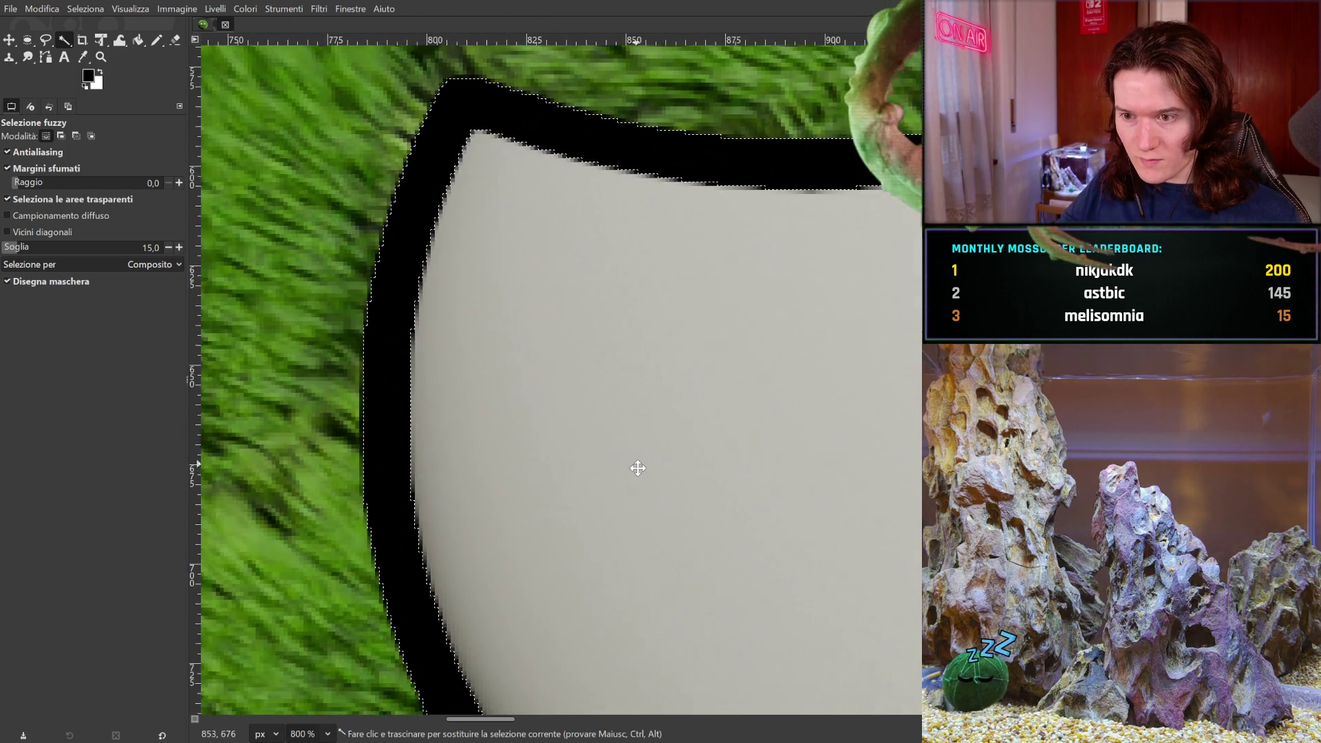
scroll(649, 440, "down", 8)
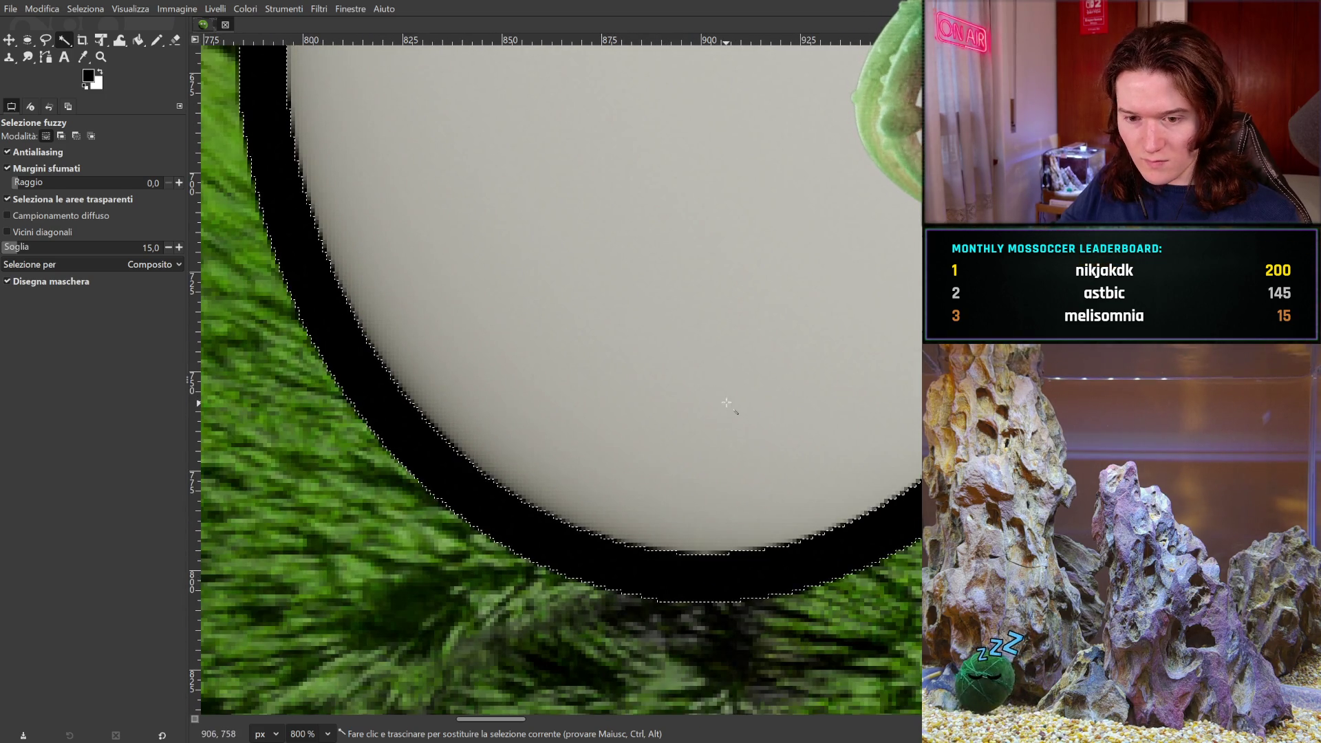
scroll(688, 547, "up", 3)
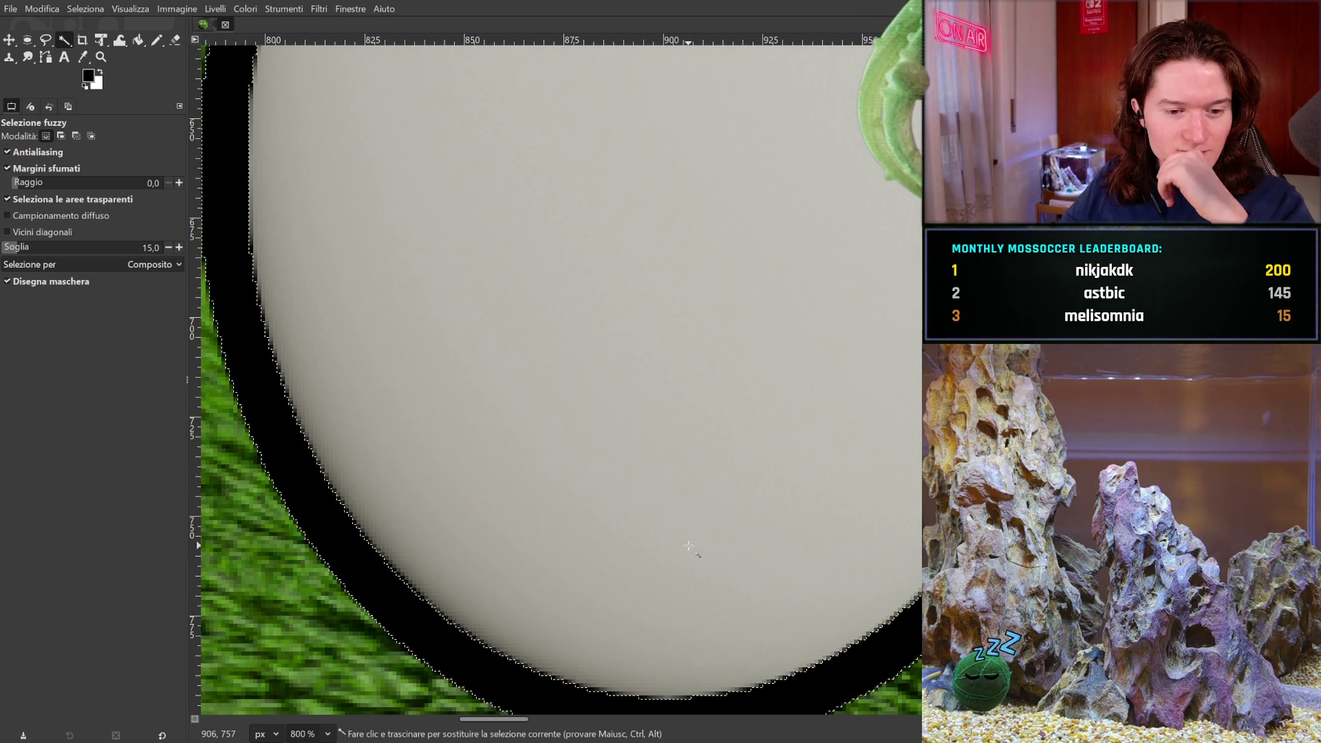
scroll(509, 564, "up", 7)
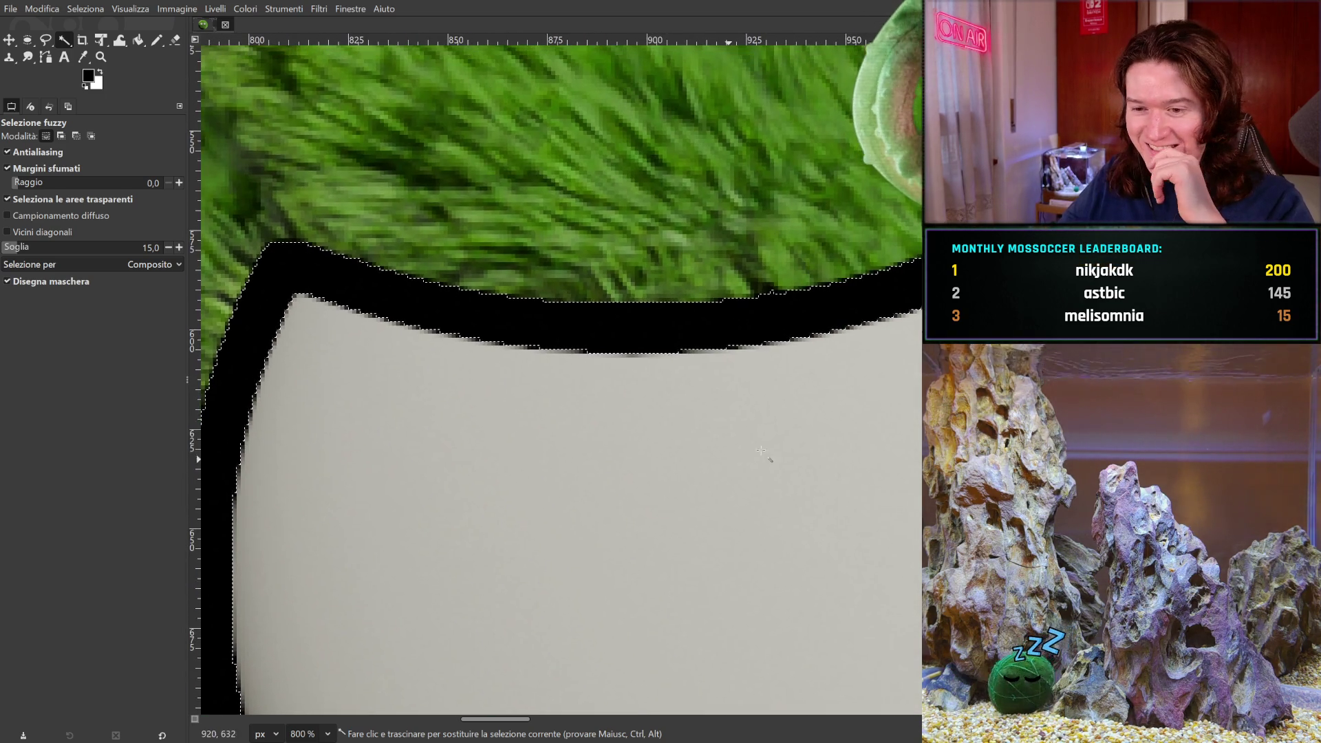
middle_click_drag(812, 348, 231, 458)
scroll(647, 492, "right", 5)
scroll(254, 408, "right", 3)
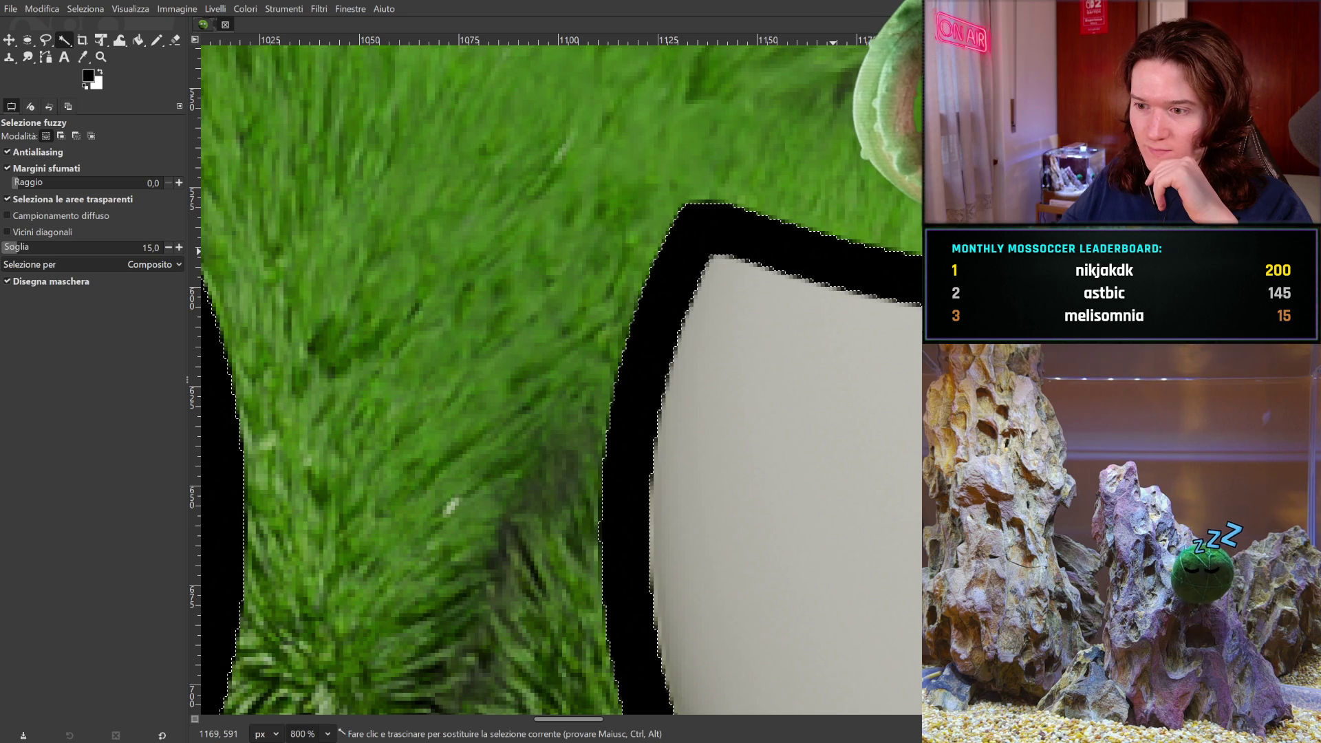
key("ctrl+x")
- Undo the outline cut so both eyes regain their black outlines and pupils
scroll(334, 342, "right", 5)
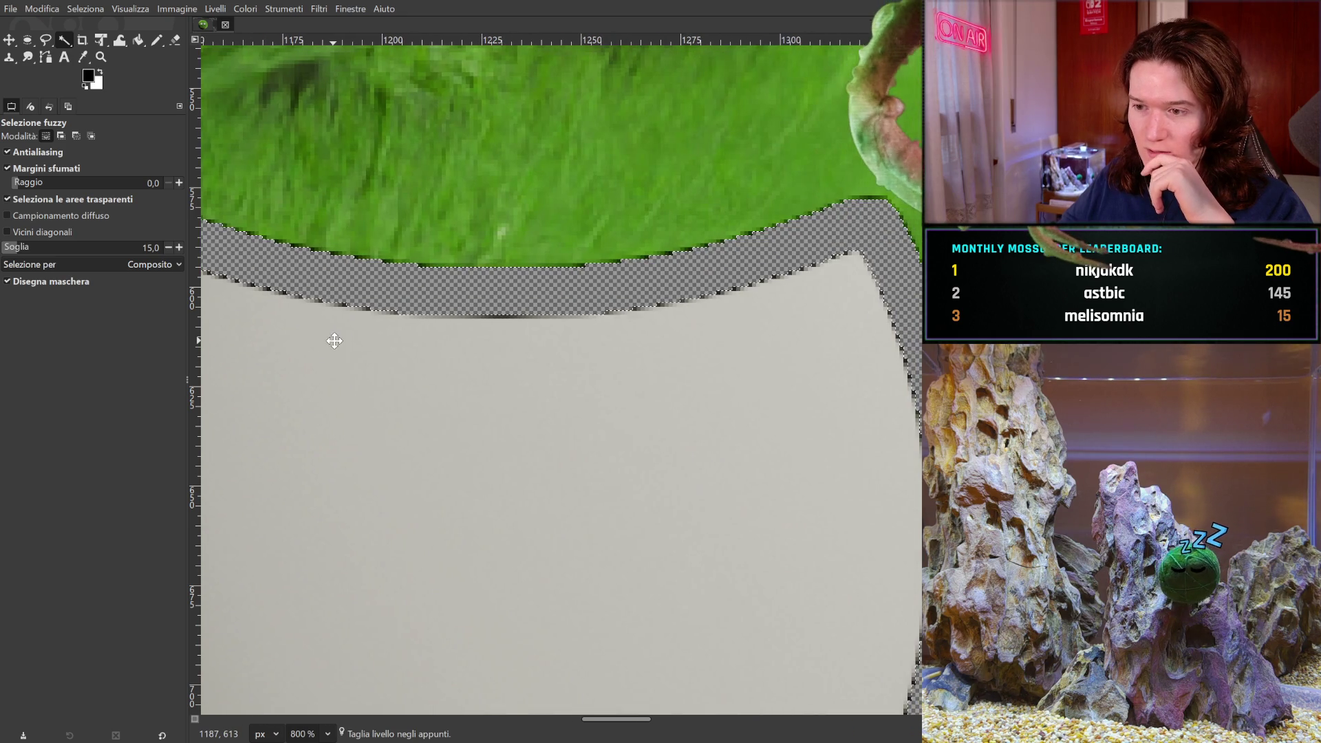
scroll(334, 341, "left", 10)
scroll(334, 341, "down", 3)
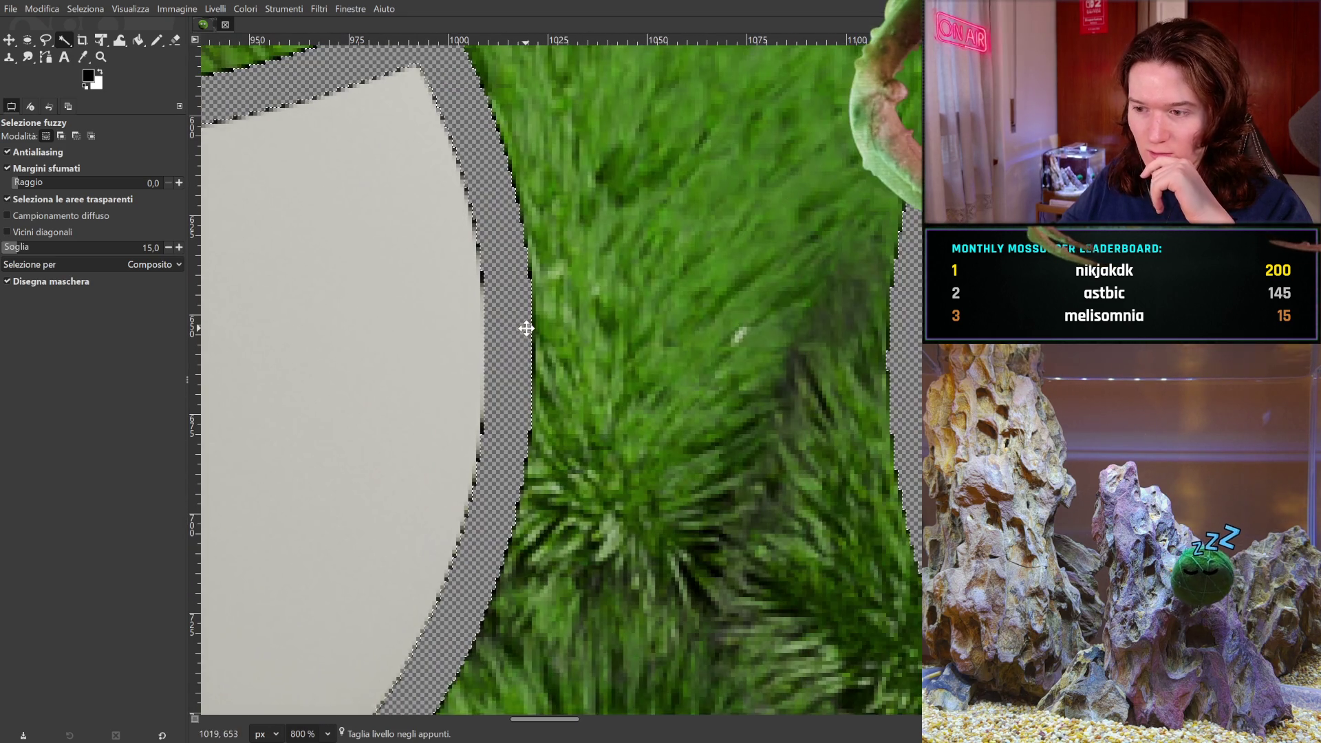
key("ctrl+z")
scroll(776, 390, "up", 2)
scroll(776, 390, "right", 5)
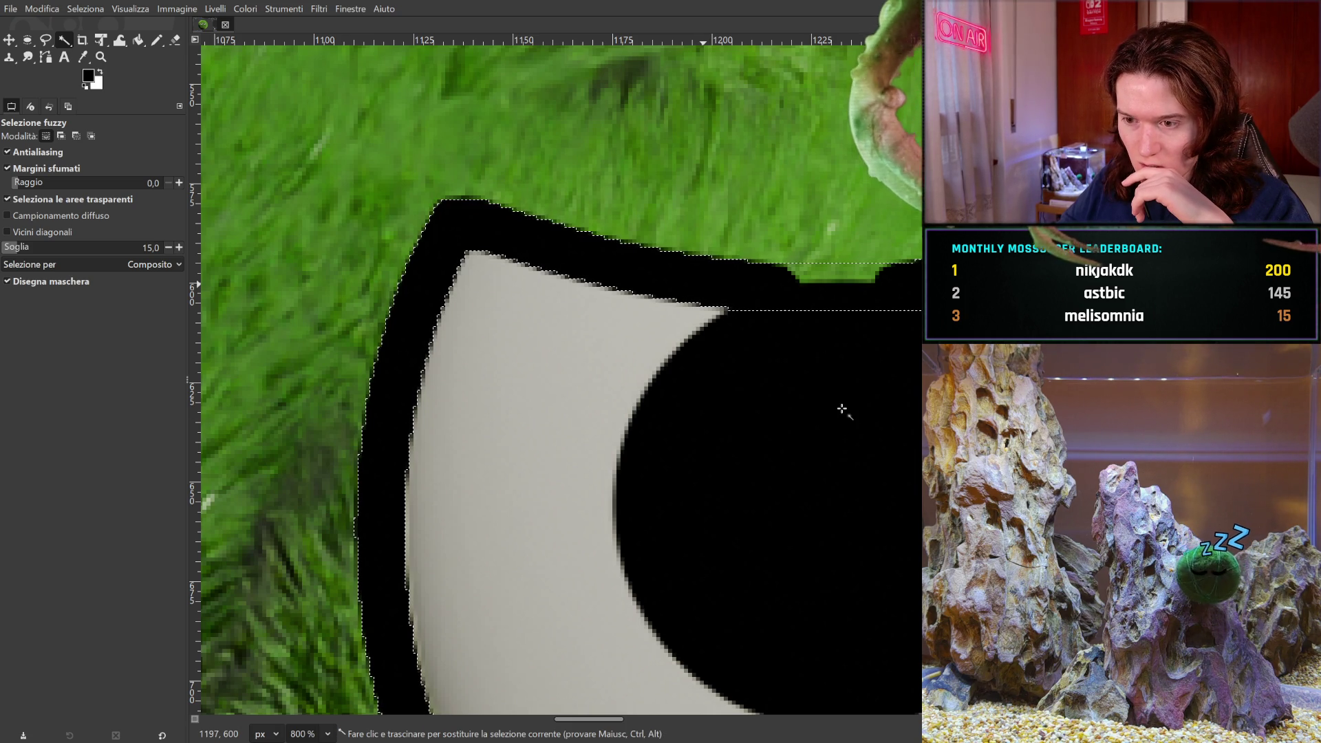
scroll(773, 281, "left", 5, "shift")
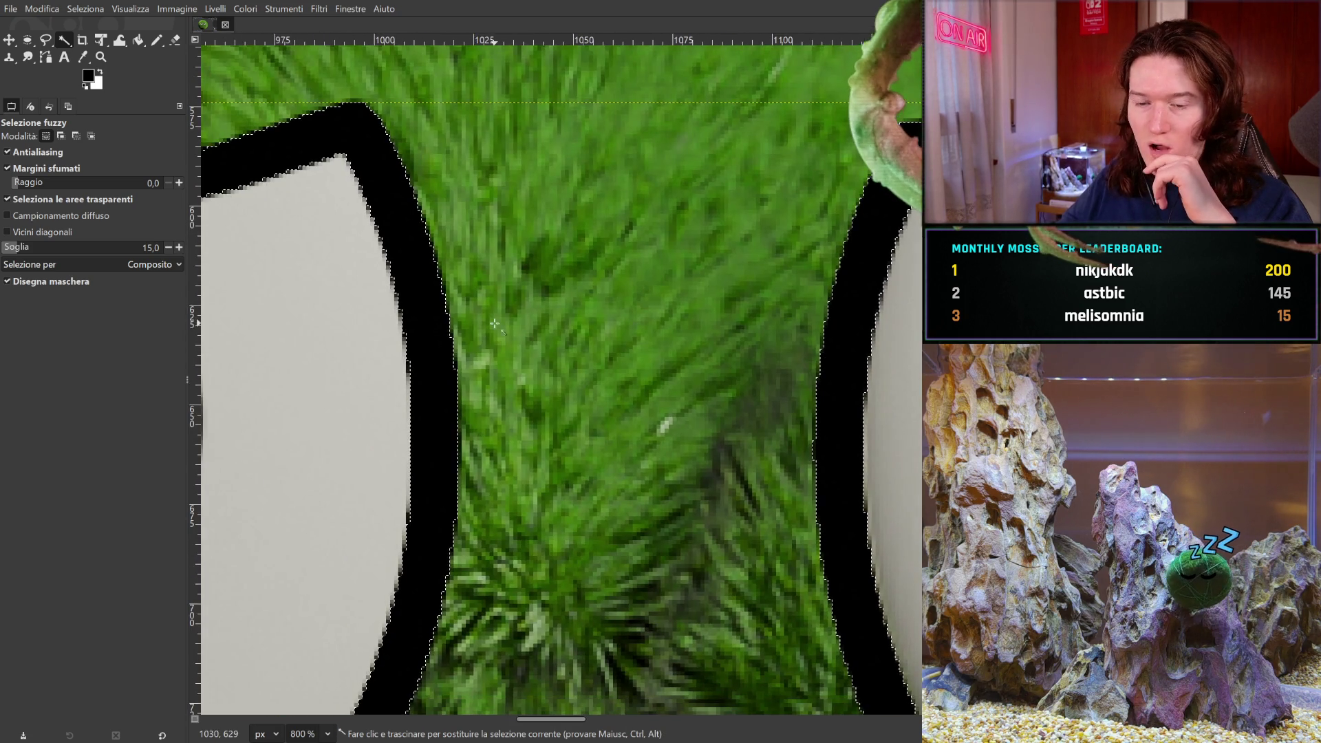
scroll(494, 323, "left", 5, "shift")
mouse_move(448, 447)
middle_mouse_down()
mouse_move(592, 374)
mouse_move(758, 395)
mouse_move(344, 368)
middle_mouse_up()
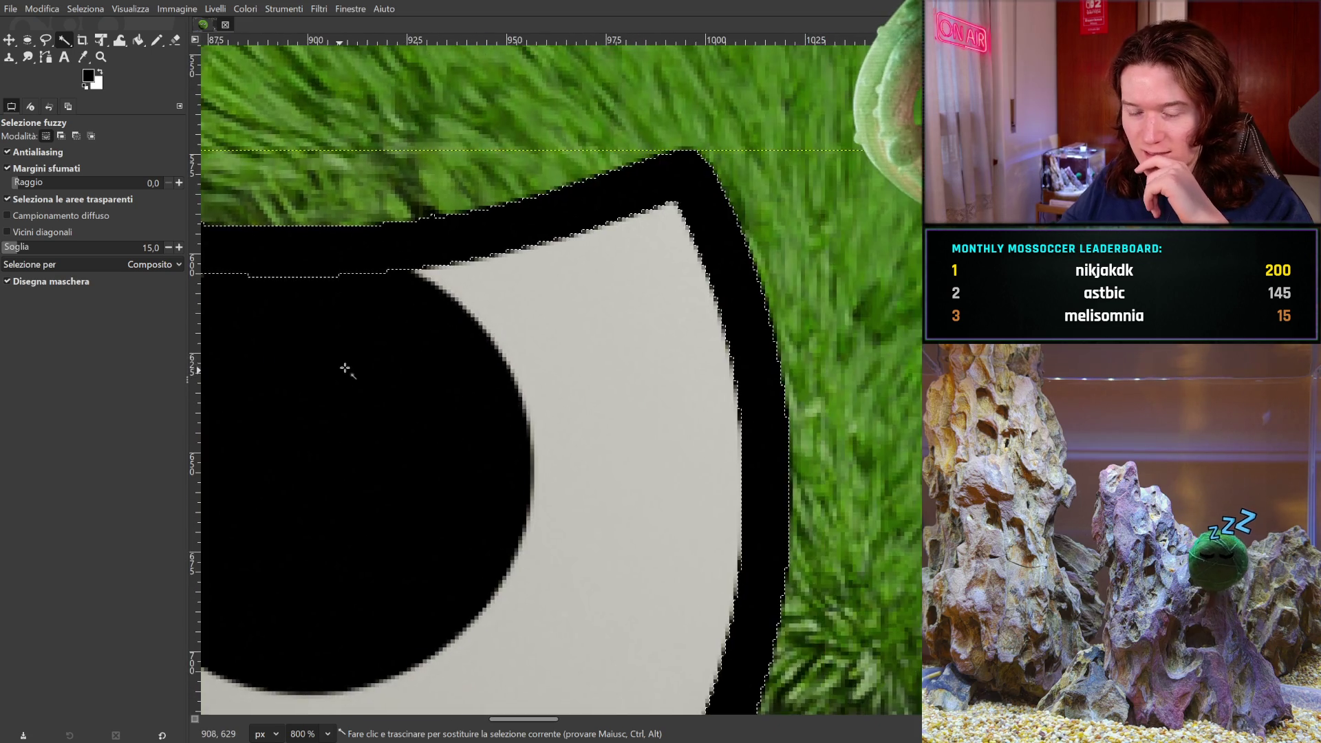
- Set the selection mode to Intersect and view the whole moss ball at 100%
scroll(345, 368, "right", 5, "shift")
scroll(407, 365, "right", 5, "shift")
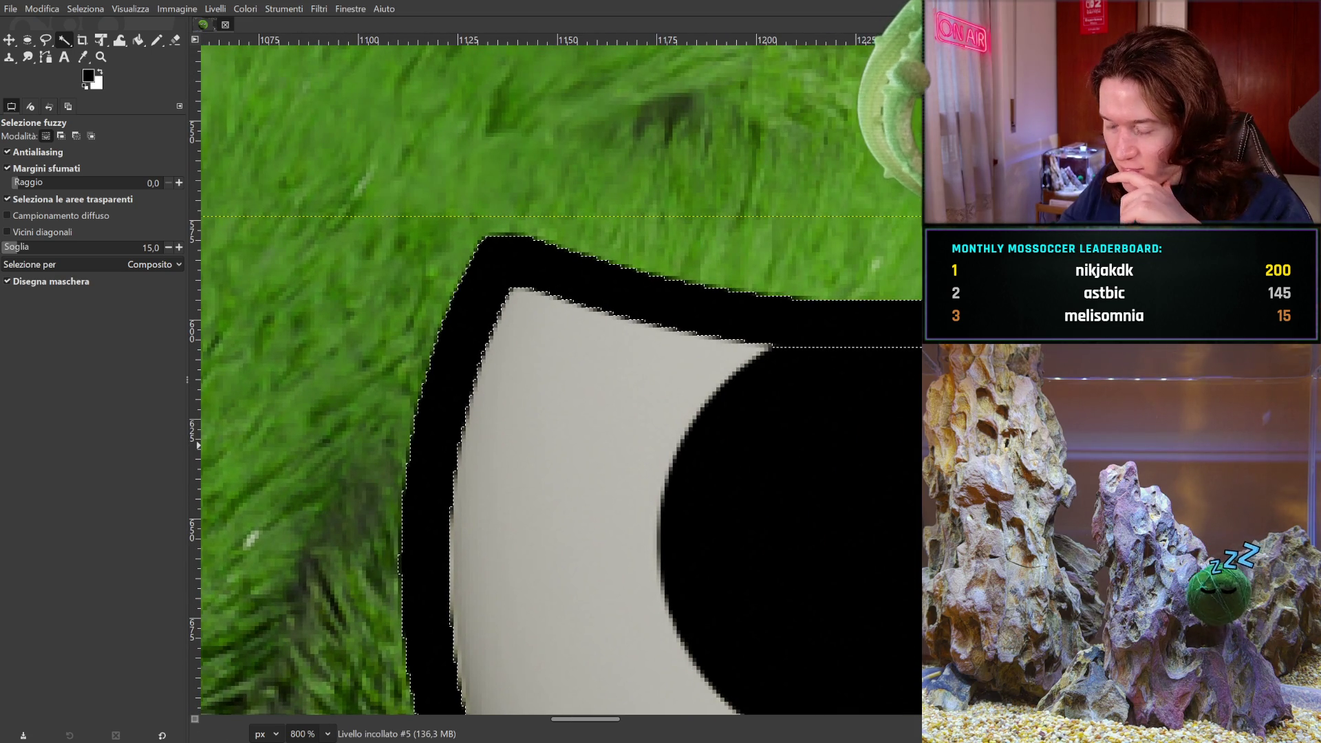
key("ctrl+shift")
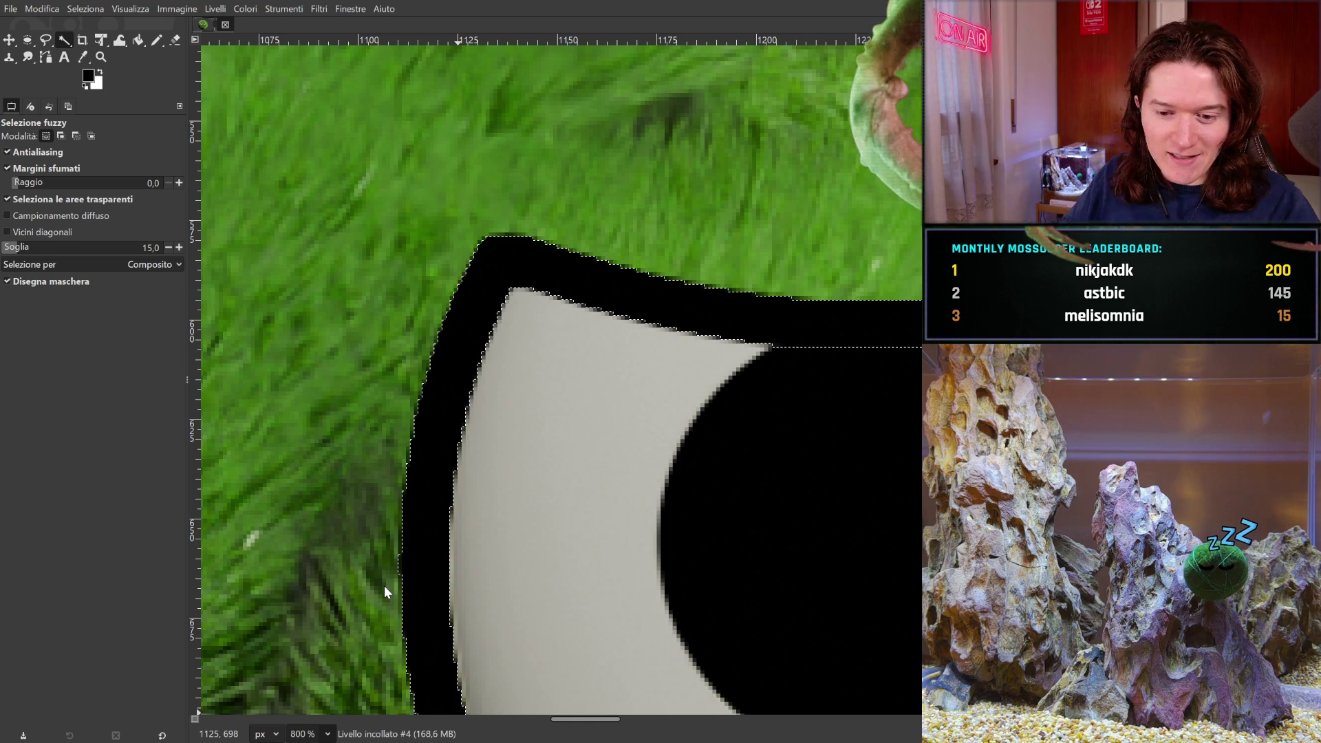
key("1")
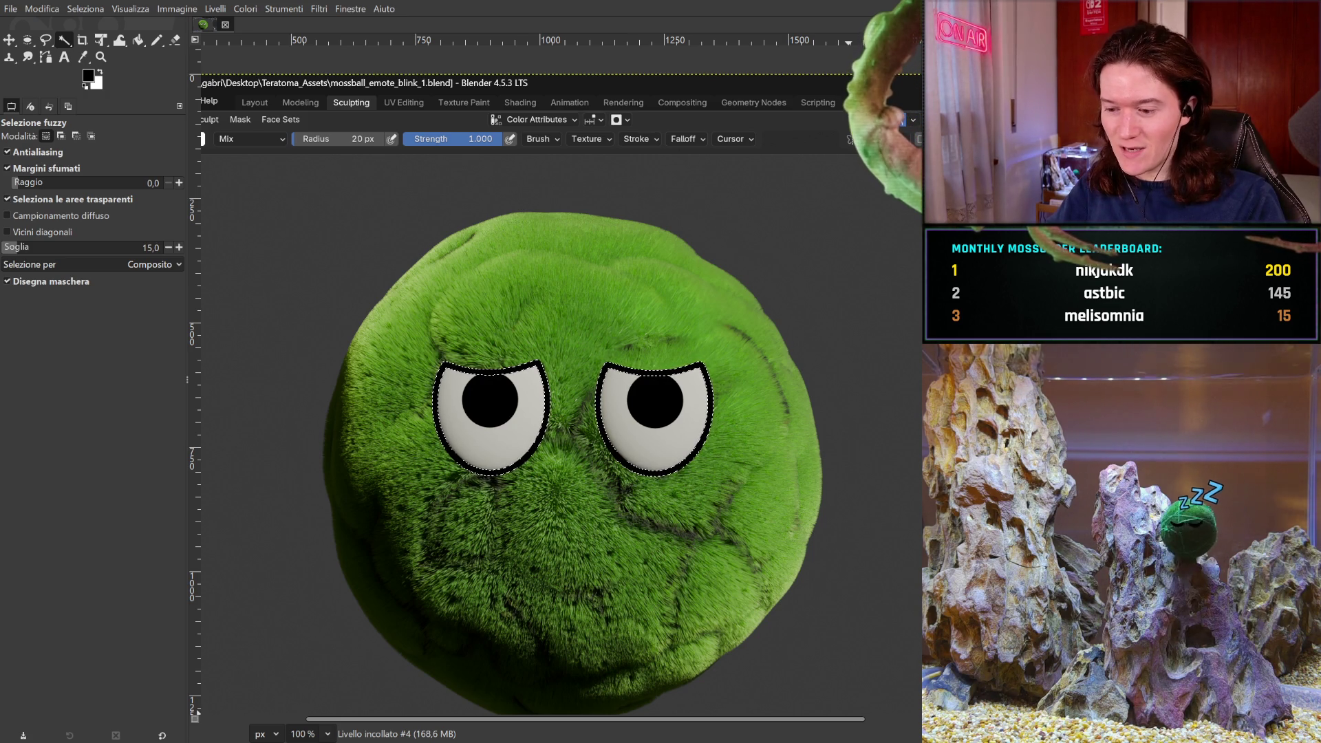
- Move from Blender's sculpting window to the browser's Google results for 'bergamotto'
key("alt+Tab")
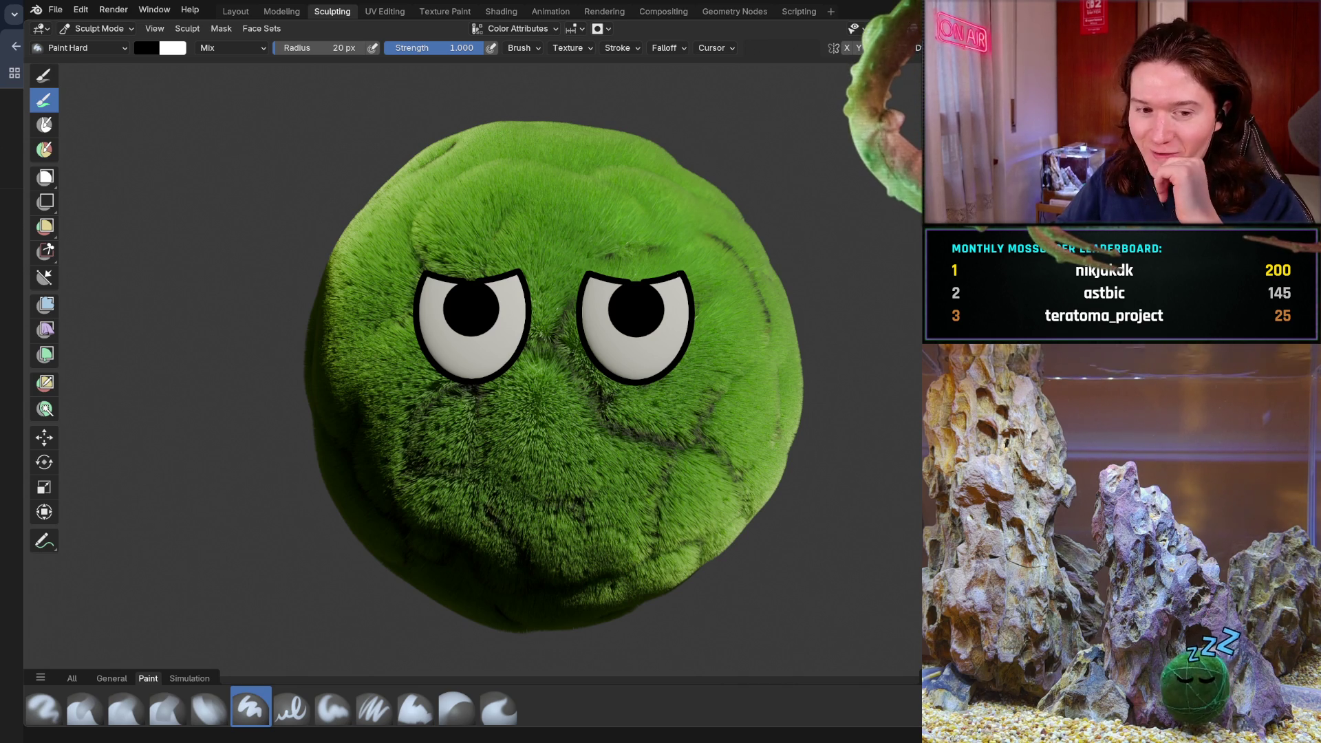
key("alt+Tab")
key("alt+Tab")
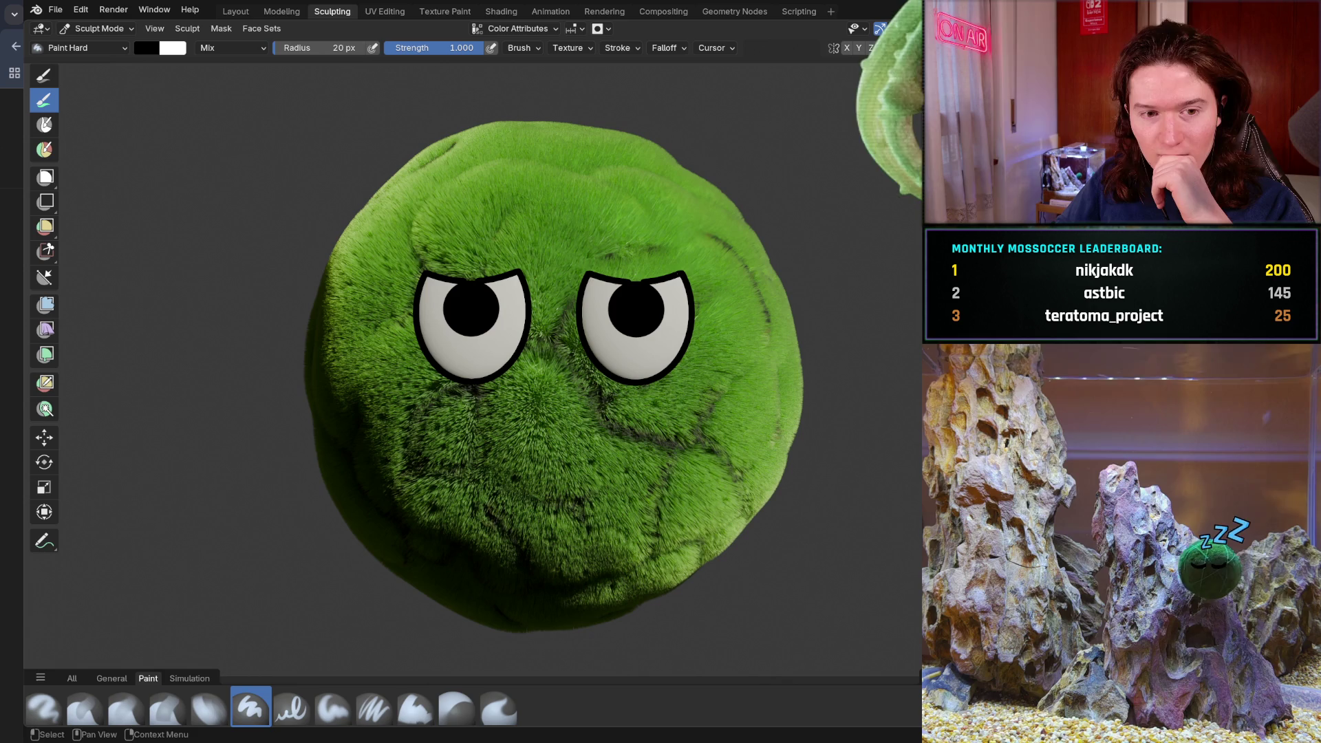
key("alt+Tab")
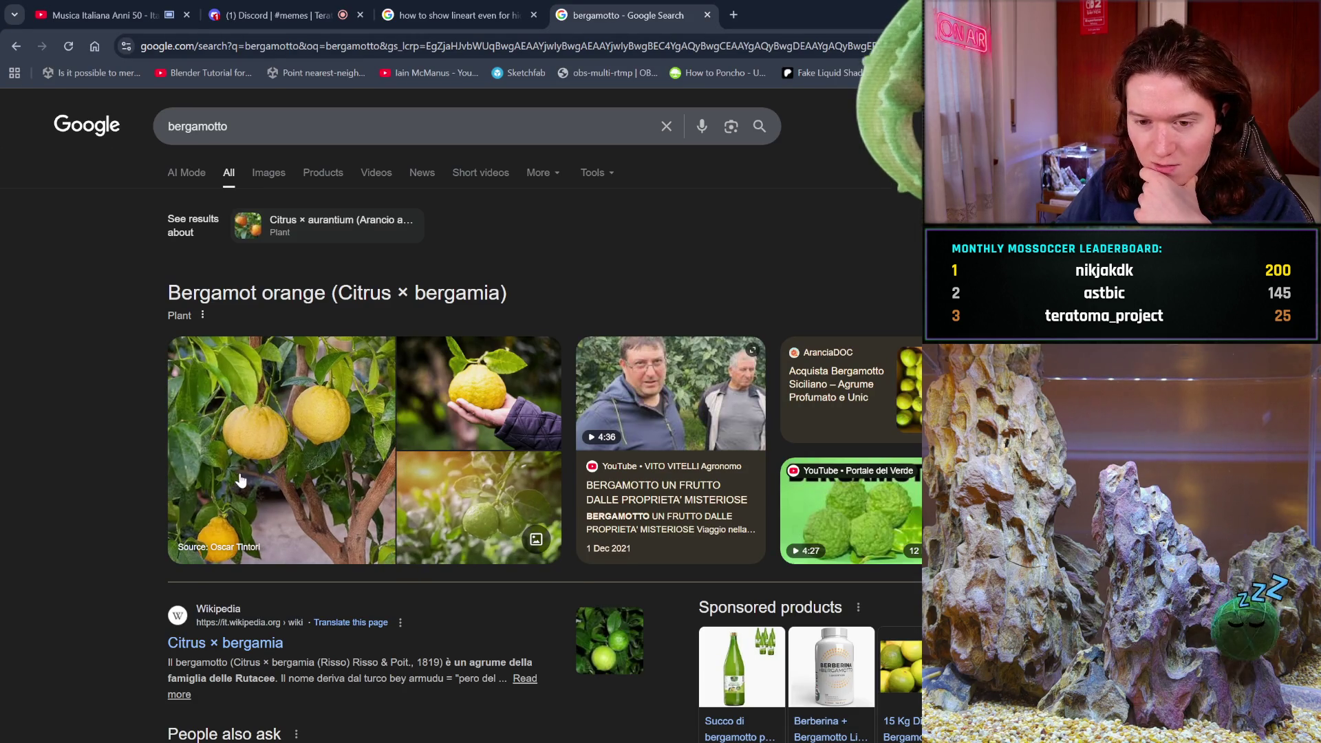
- Browse the Google image results for bergamotto
scroll(246, 476, "down", 3)
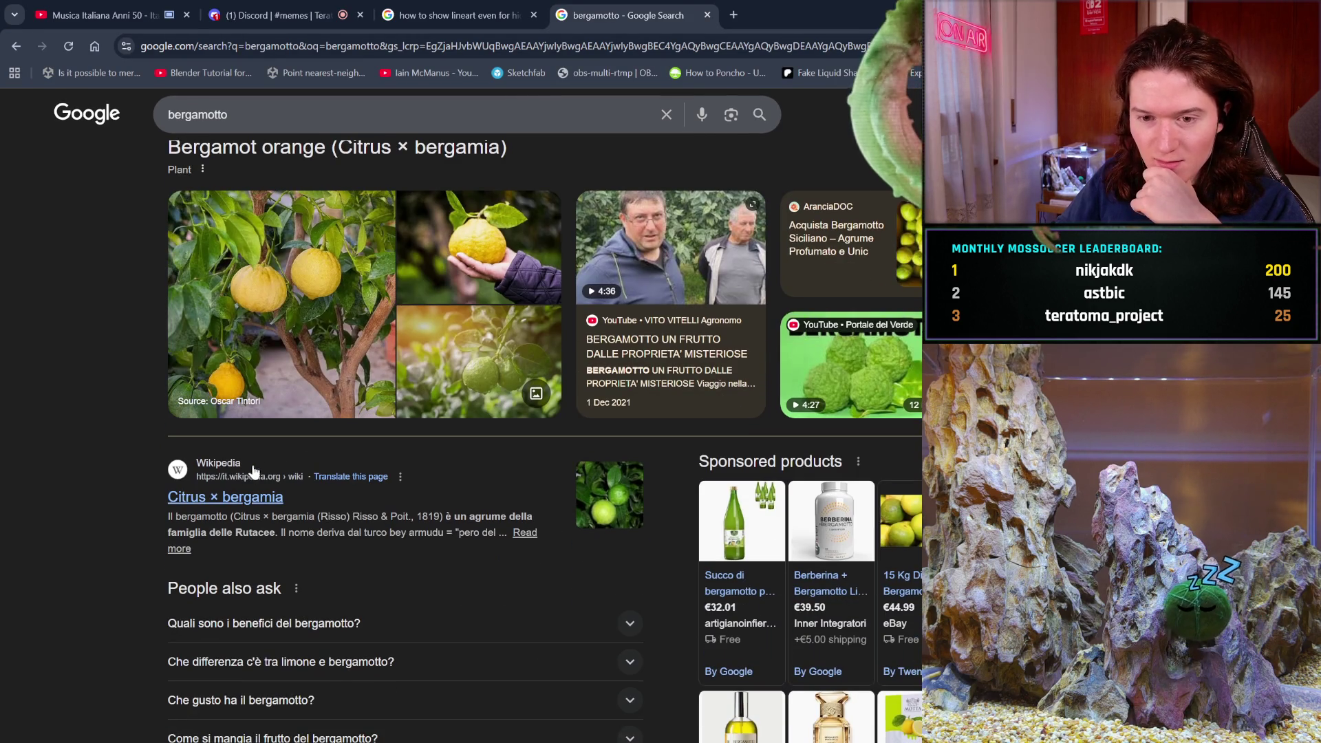
scroll(262, 468, "up", 3)
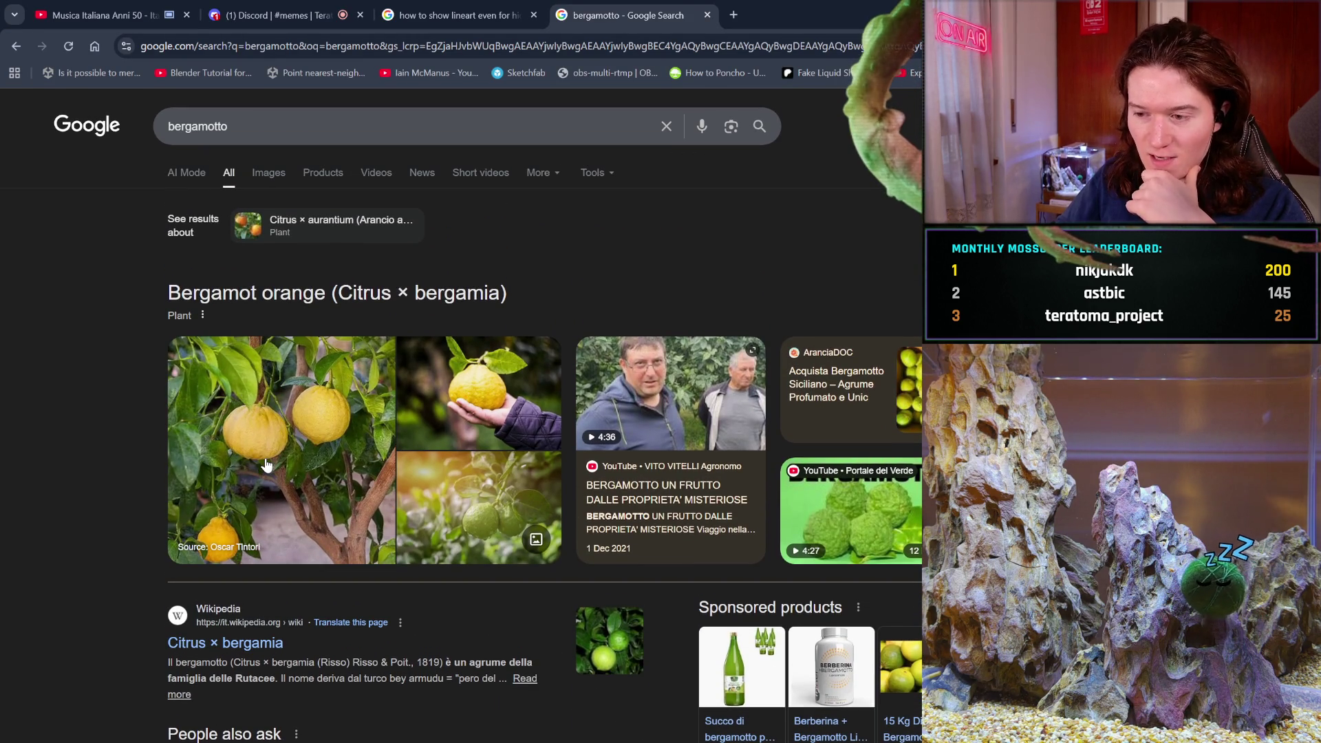
left_click(274, 176)
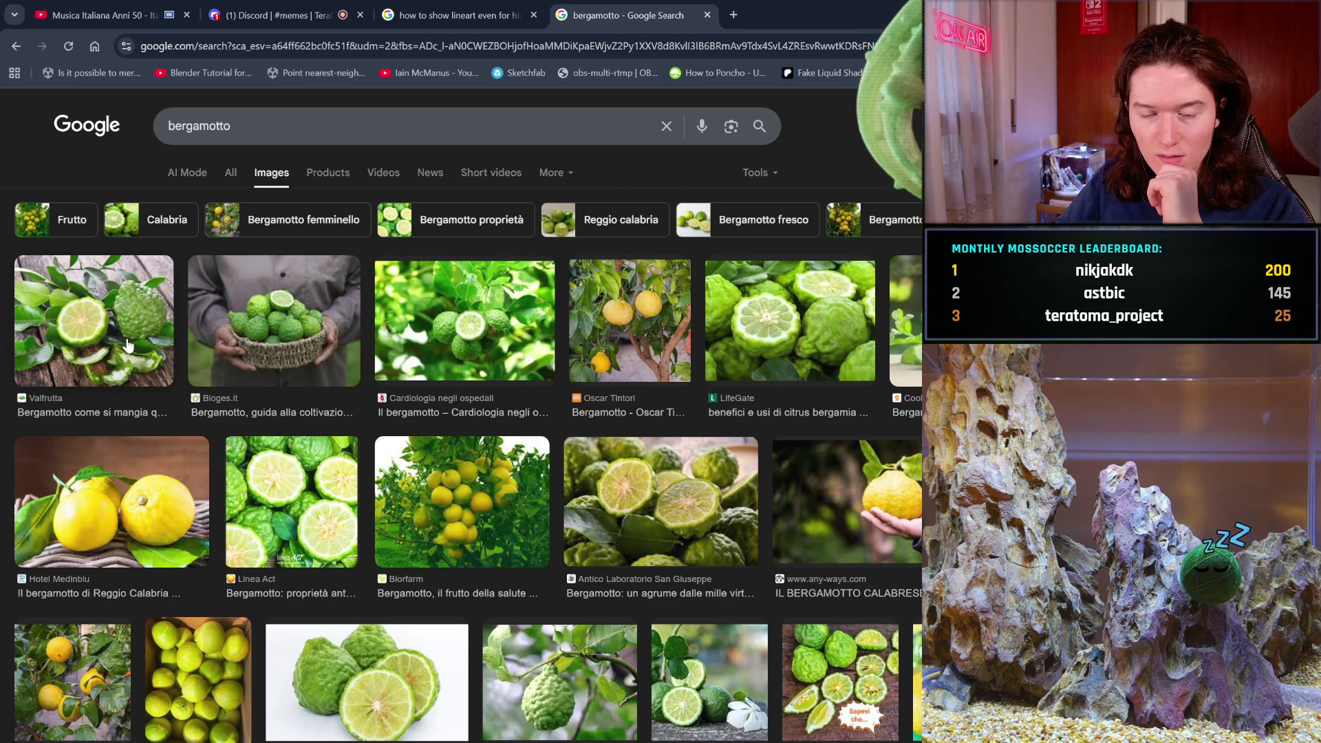
scroll(366, 440, "down", 2)
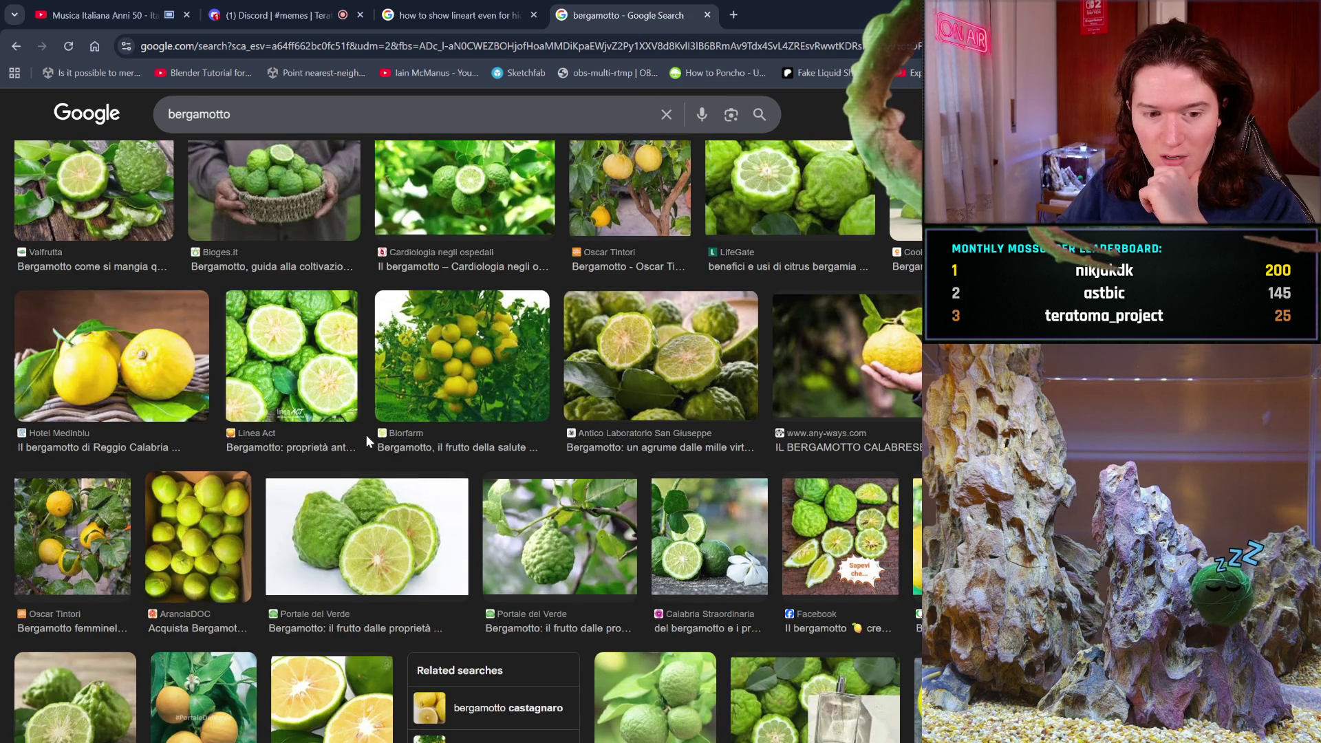
scroll(367, 438, "down", 1)
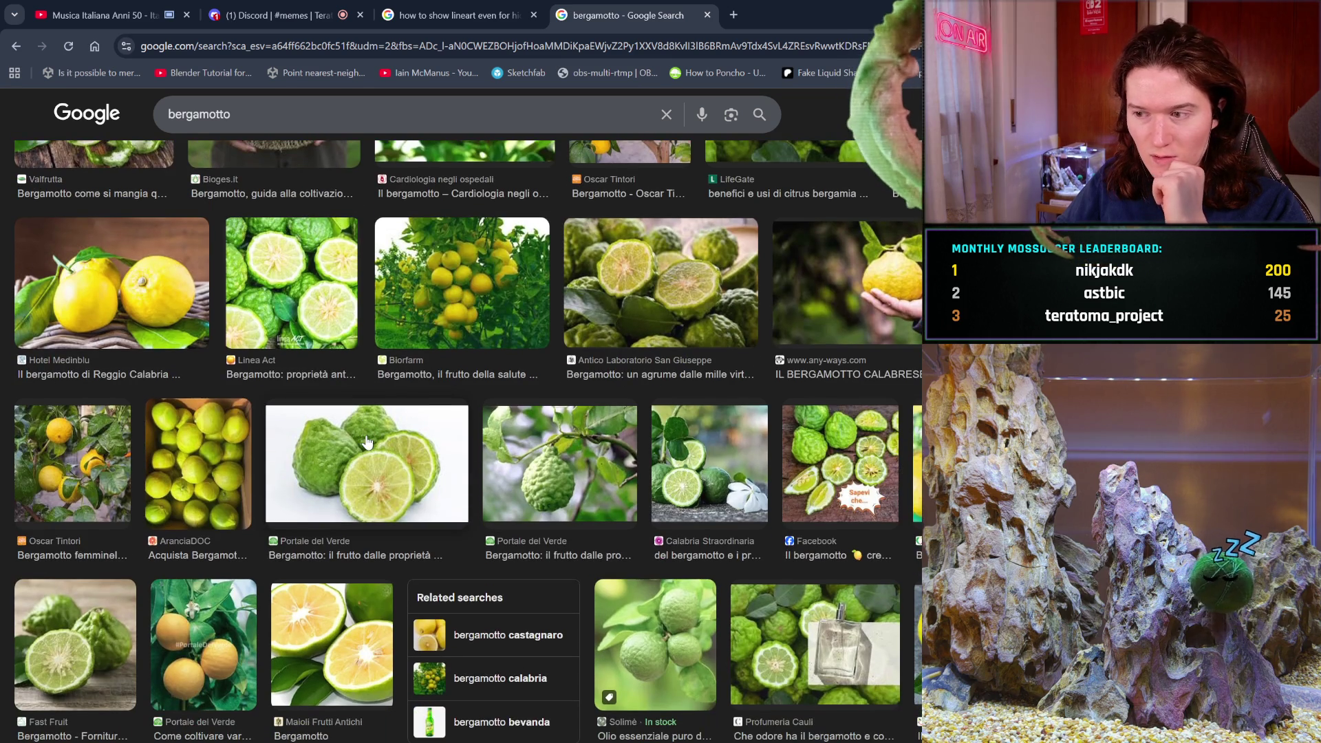
scroll(367, 441, "down", 2)
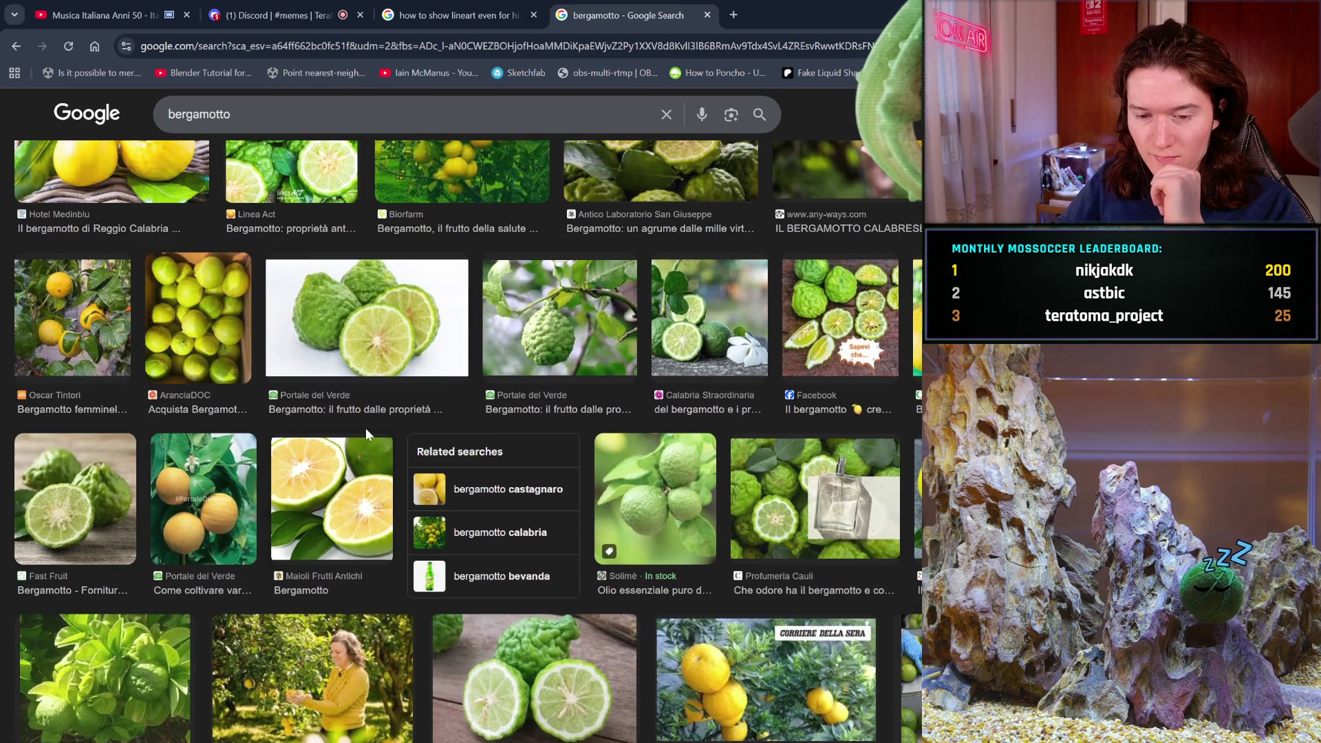
scroll(365, 428, "up", 4)
- Replace the query with 'earl grey bergamot' and run the search
left_click_drag(231, 114, 148, 115)
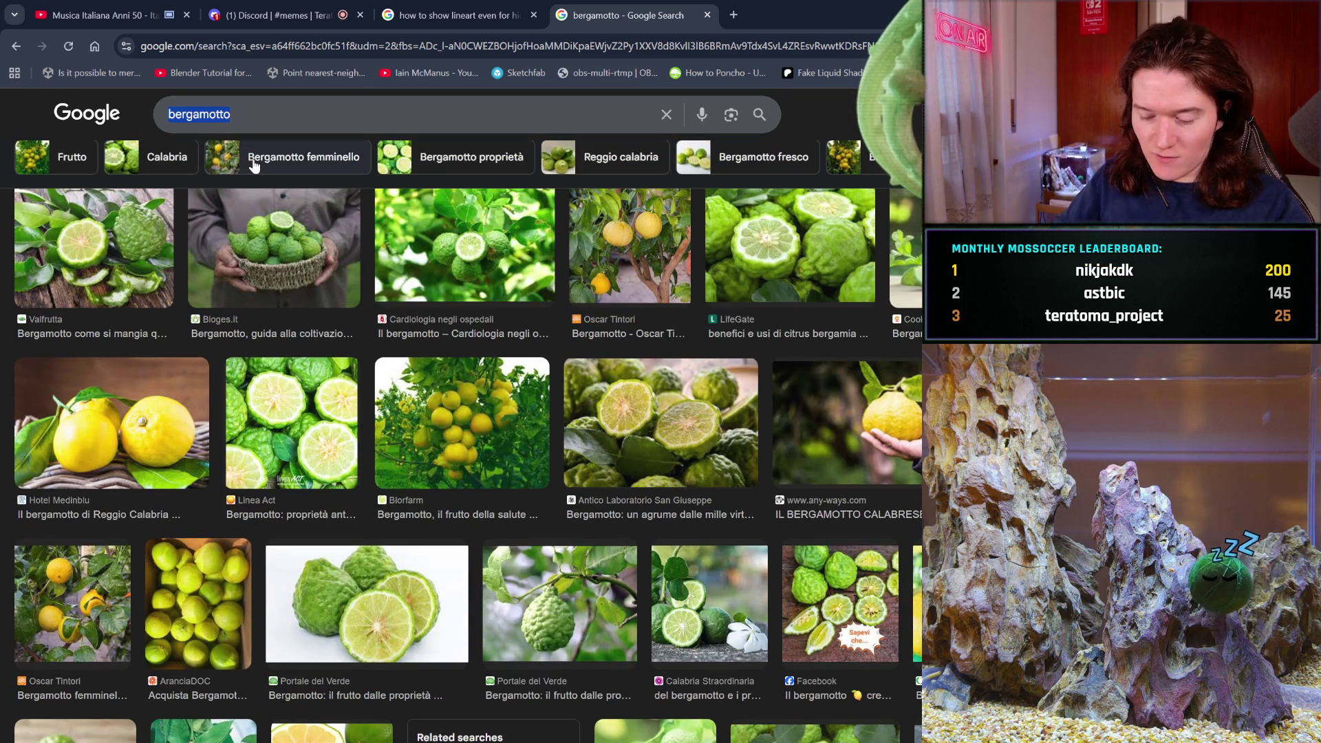
type("ear")
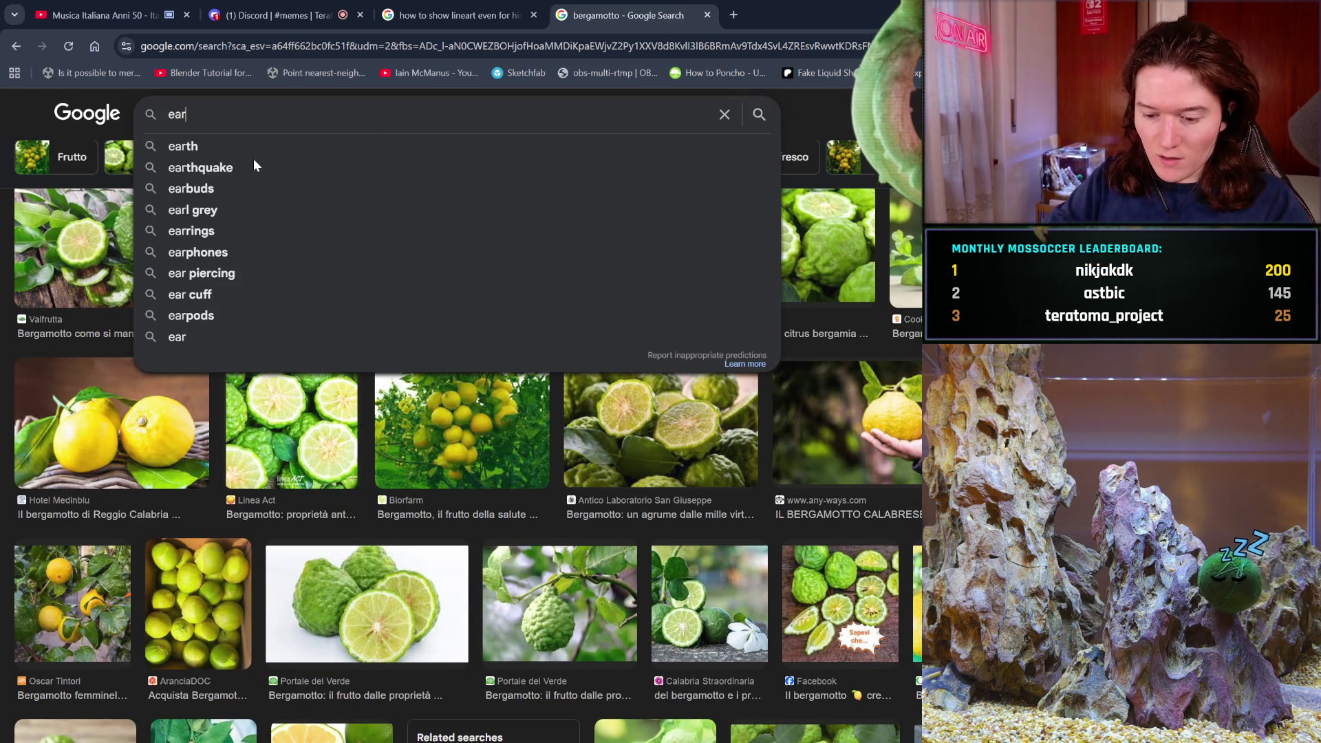
type("l gr")
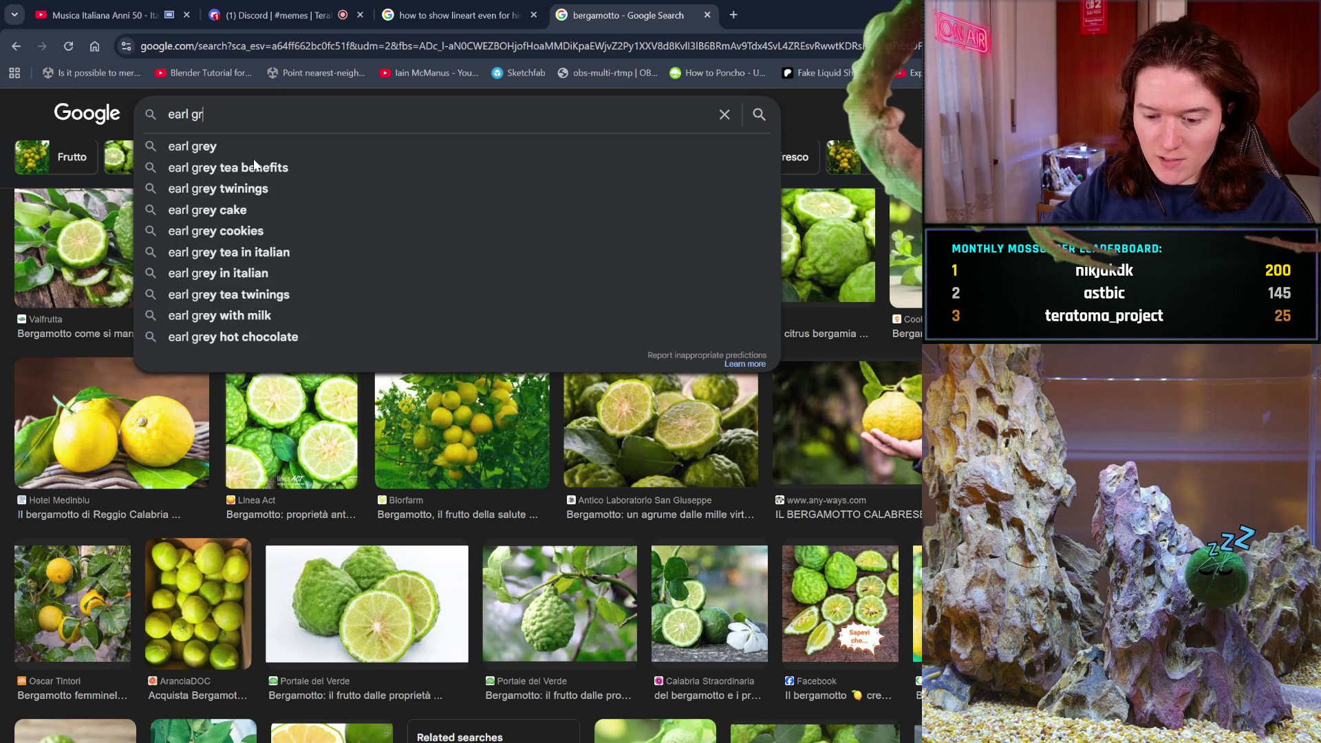
type("ey berg")
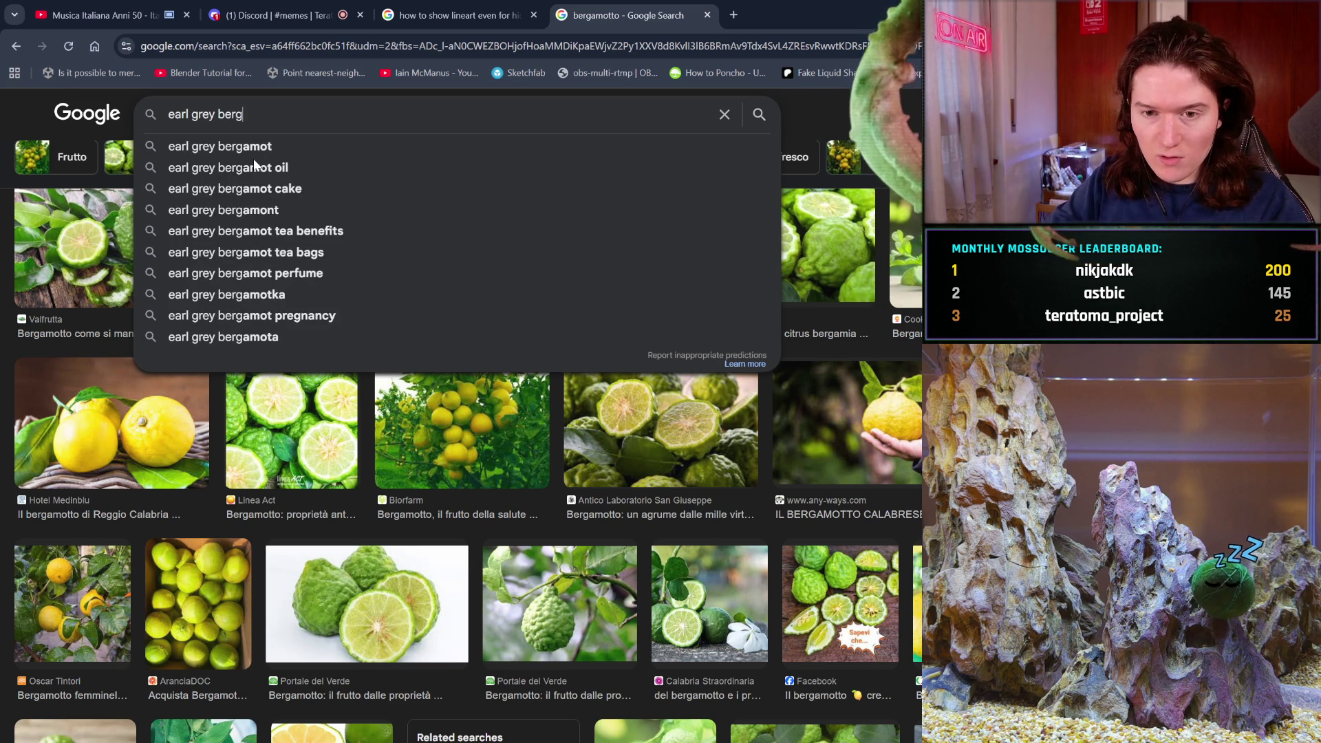
type("amot4")
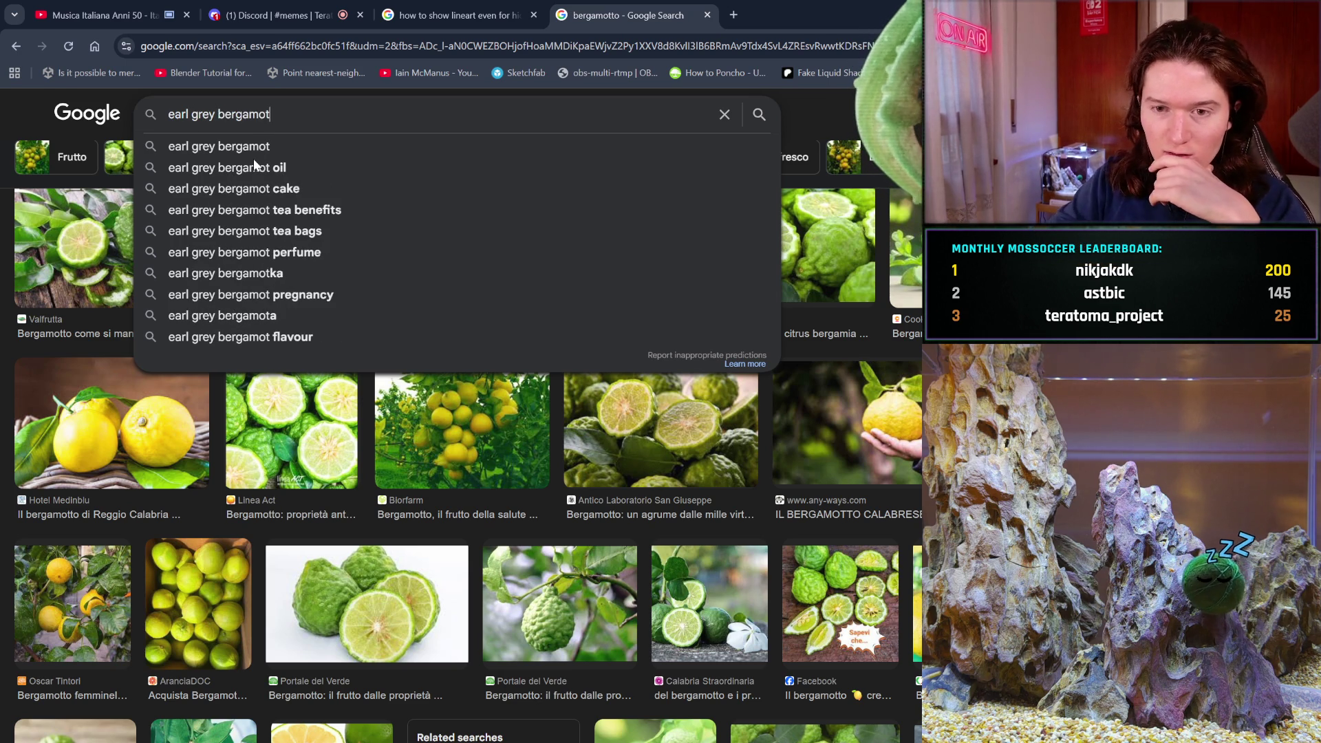
key("BackSpace")
key("Return")
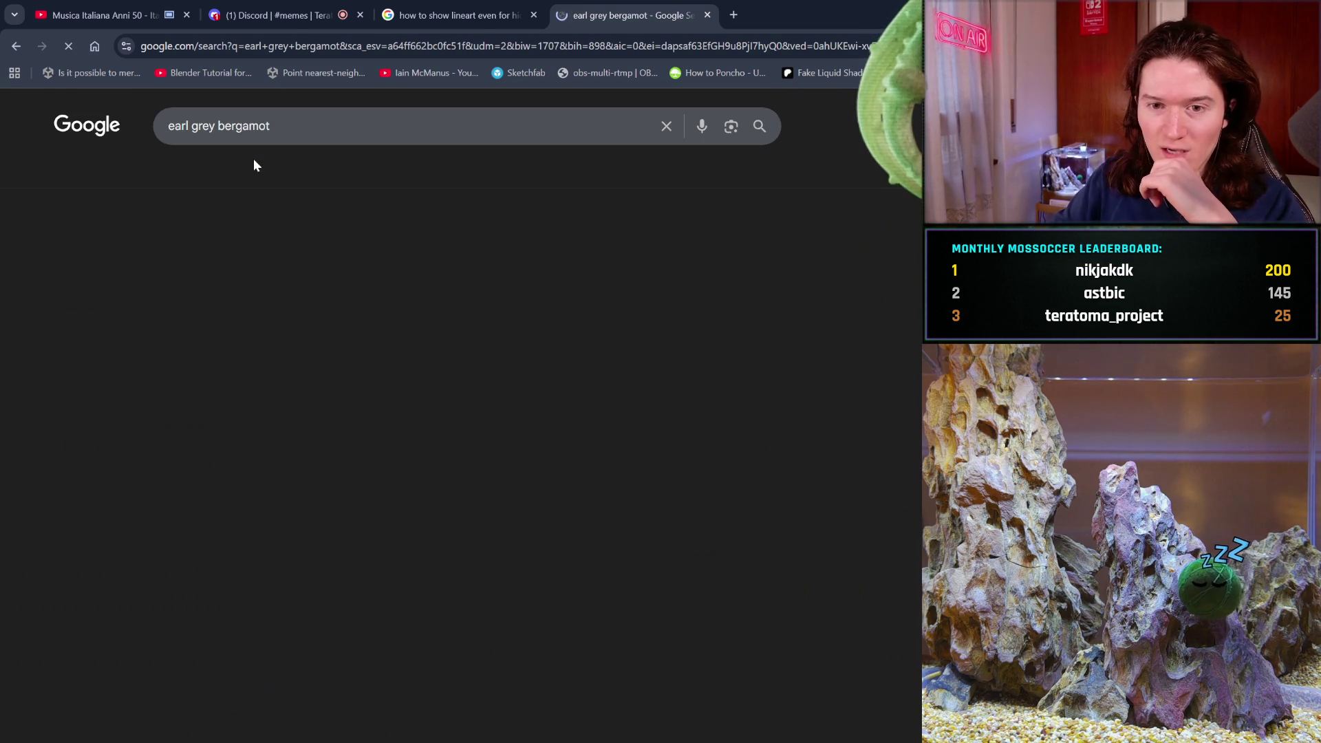
- Check the AI Mode answer for earl grey bergamot, then return to all results
left_click(189, 164)
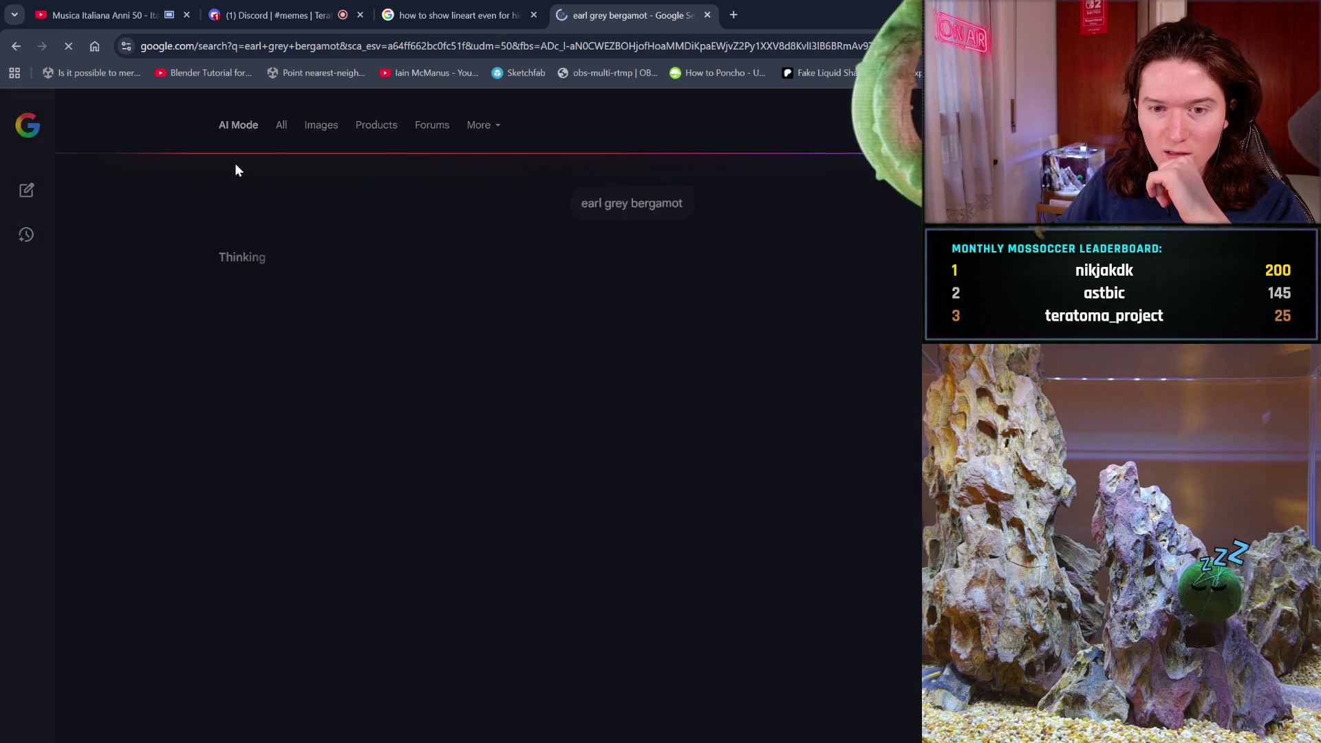
left_click(280, 124)
scroll(378, 285, "down", 8)
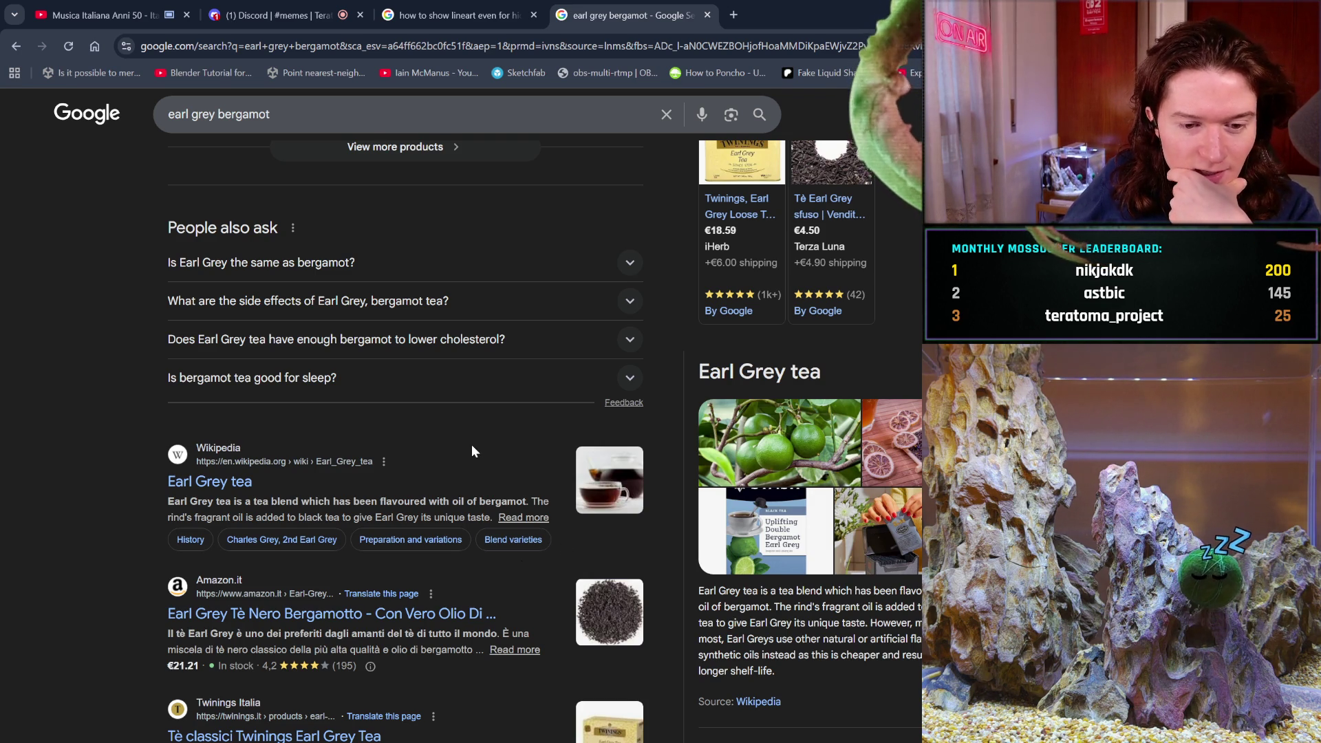
scroll(472, 444, "up", 4)
- Clear the search box and start typing 'darjeeling' to get suggestions
triple_click(262, 114)
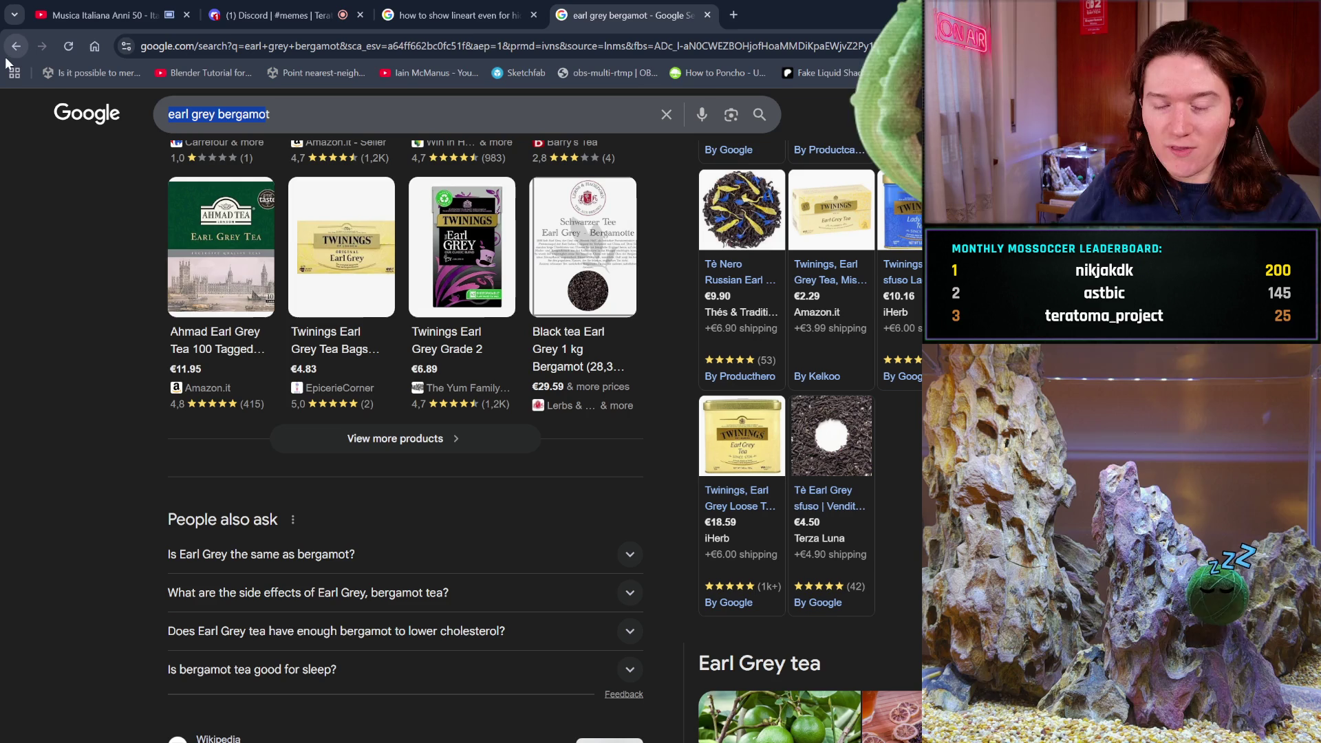
type("t")
key("BackSpace")
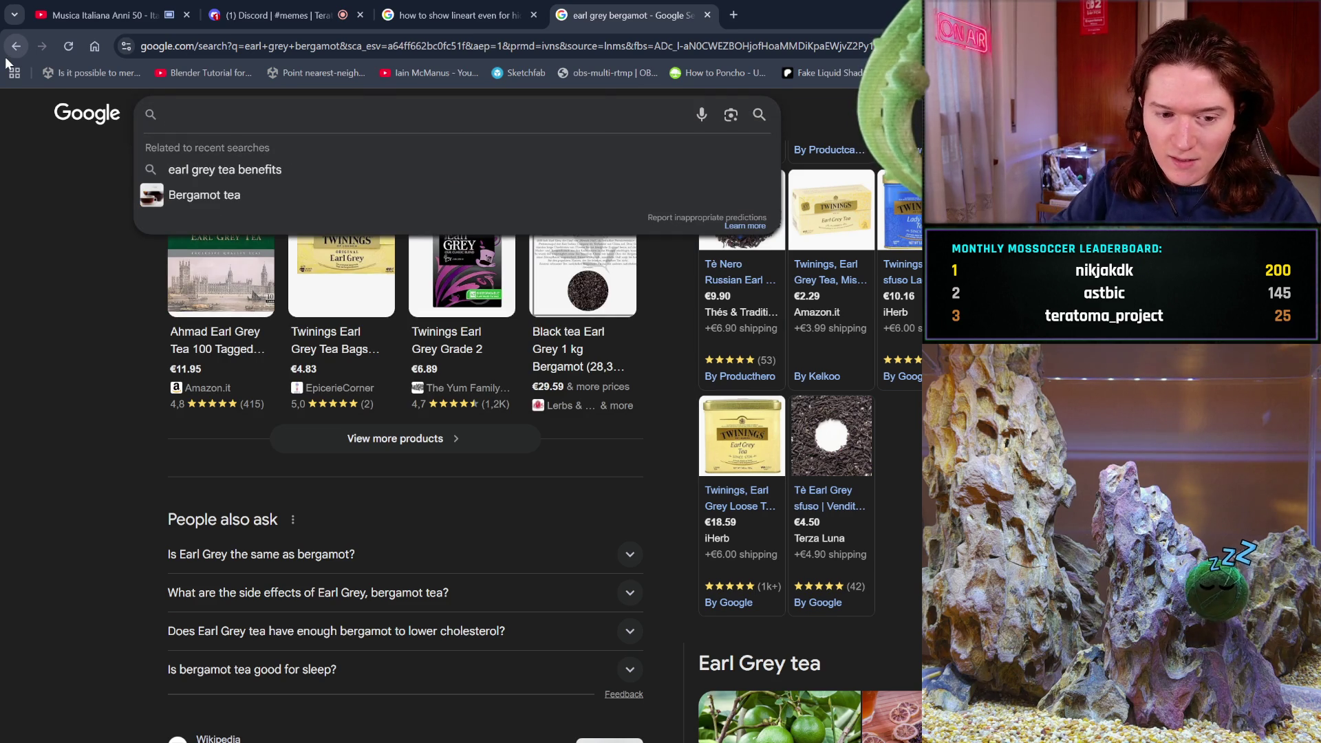
type("dar")
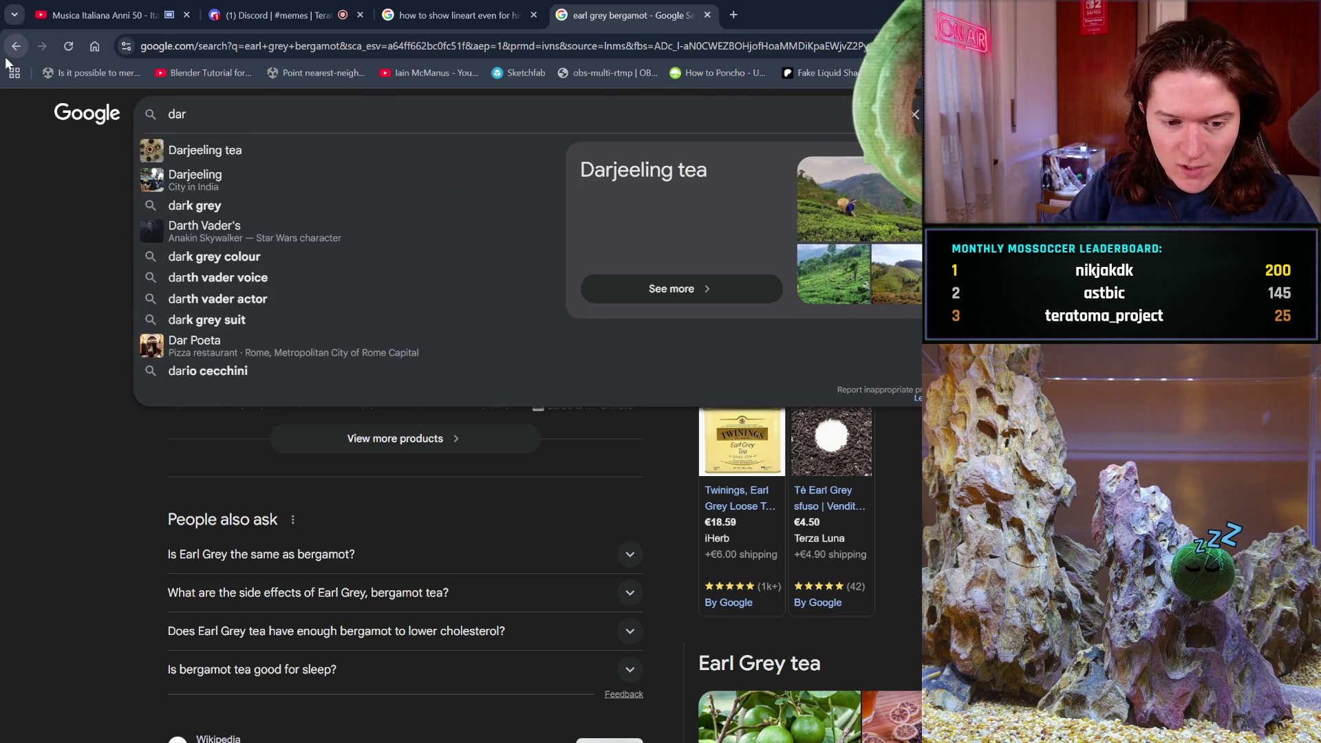
type("jeeli")
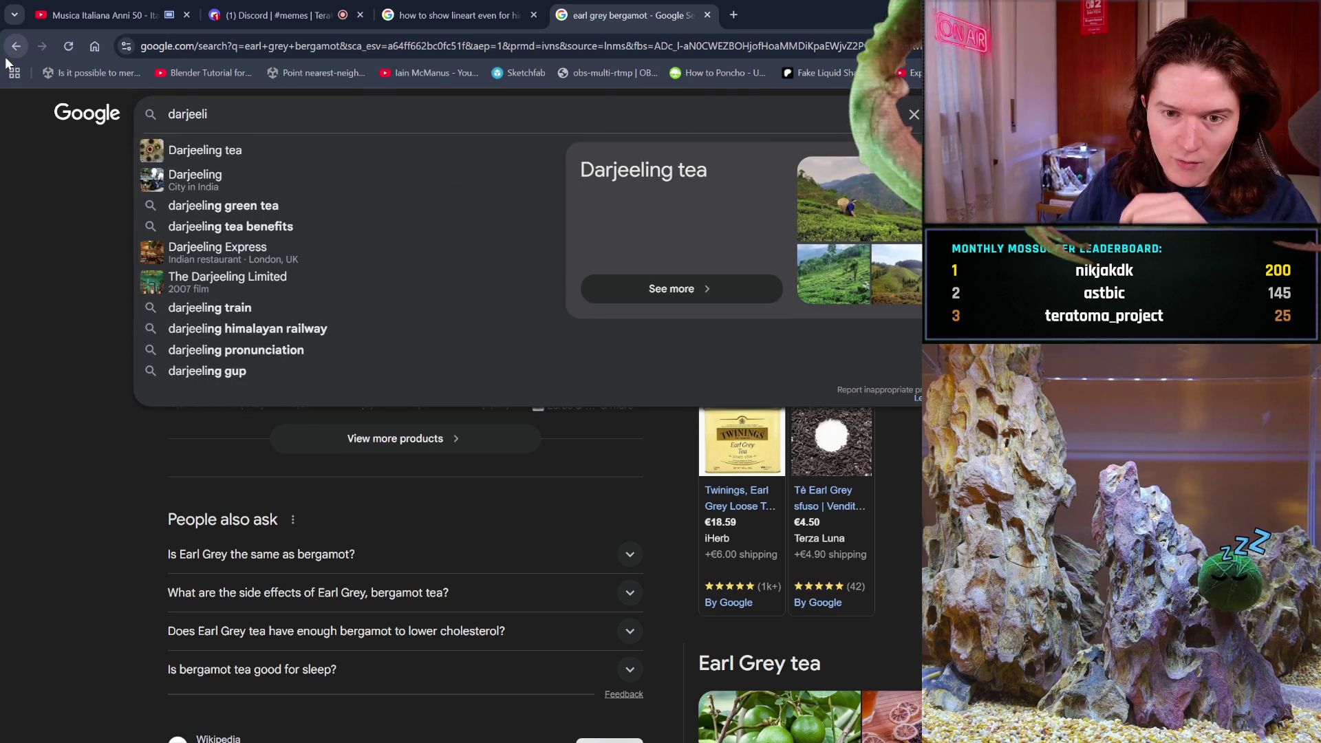
- Search for Darjeeling tea, view its Wikipedia article, then browse the image results
left_click(304, 146)
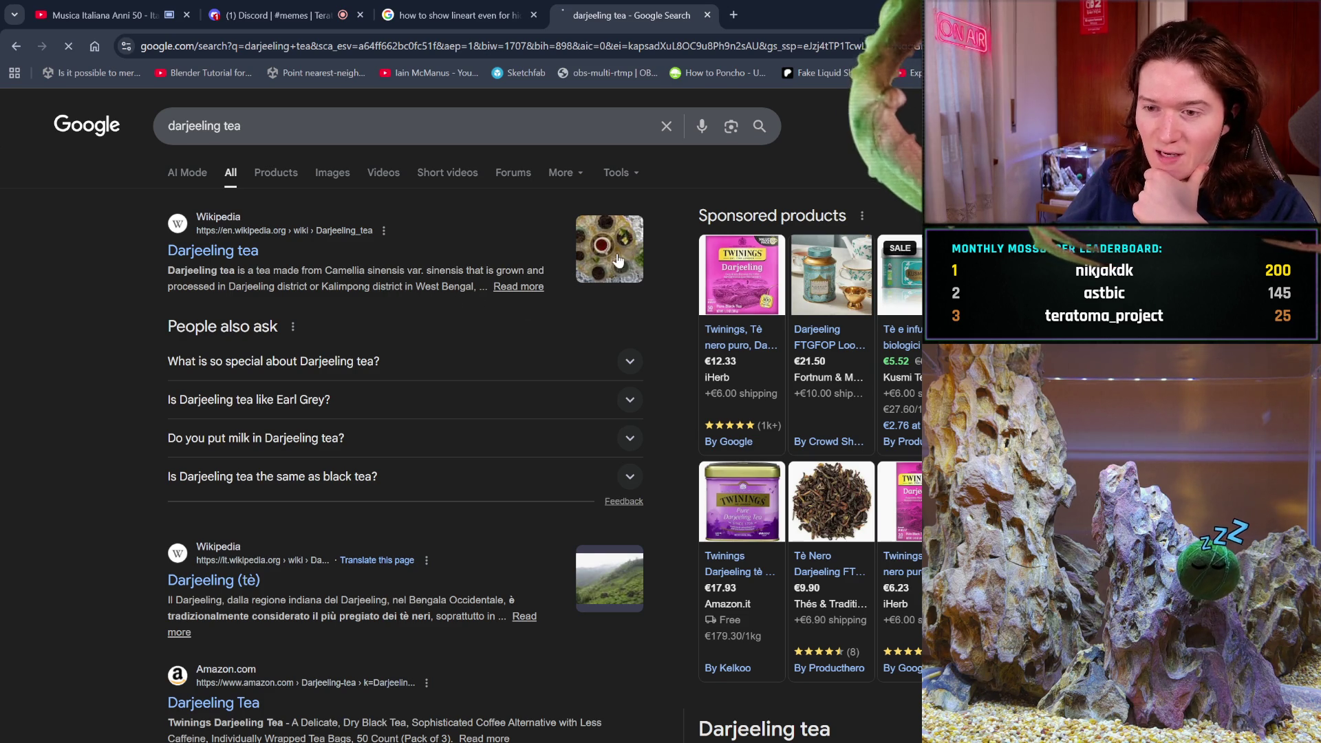
key("alt+Left")
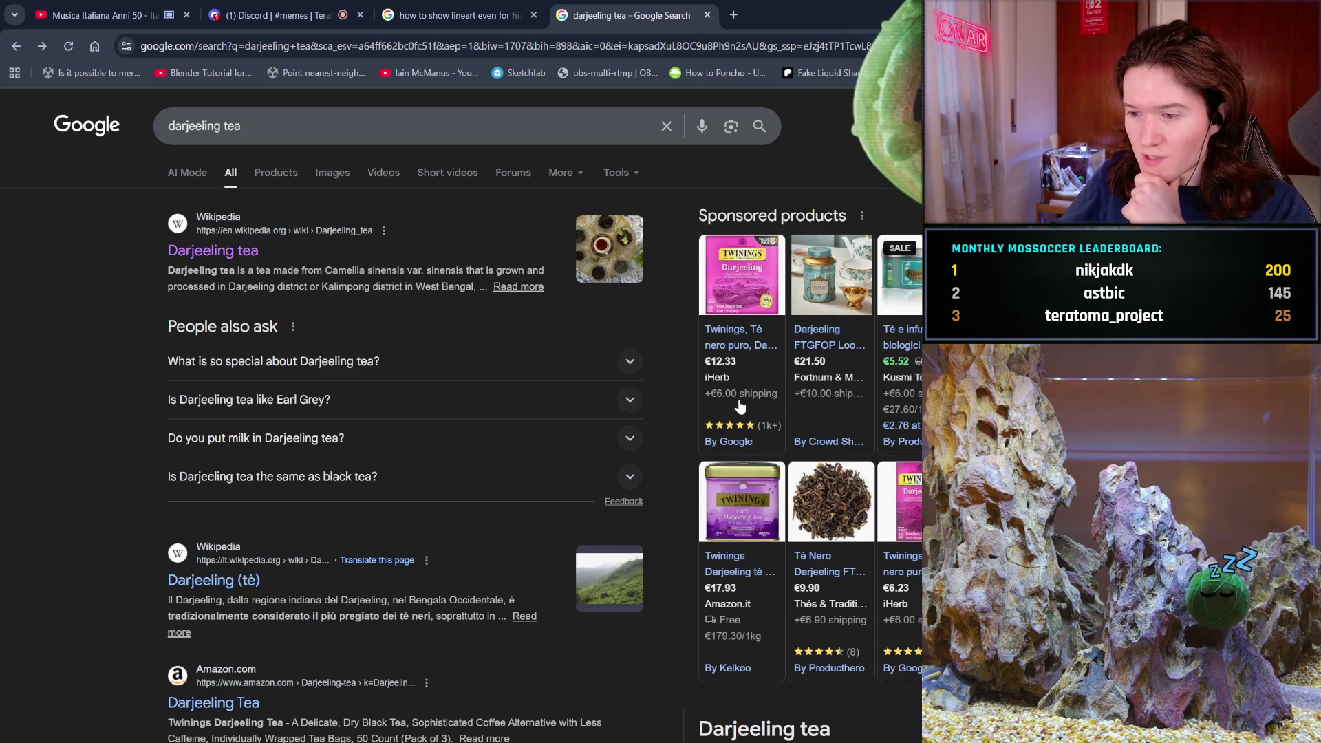
left_click(314, 174)
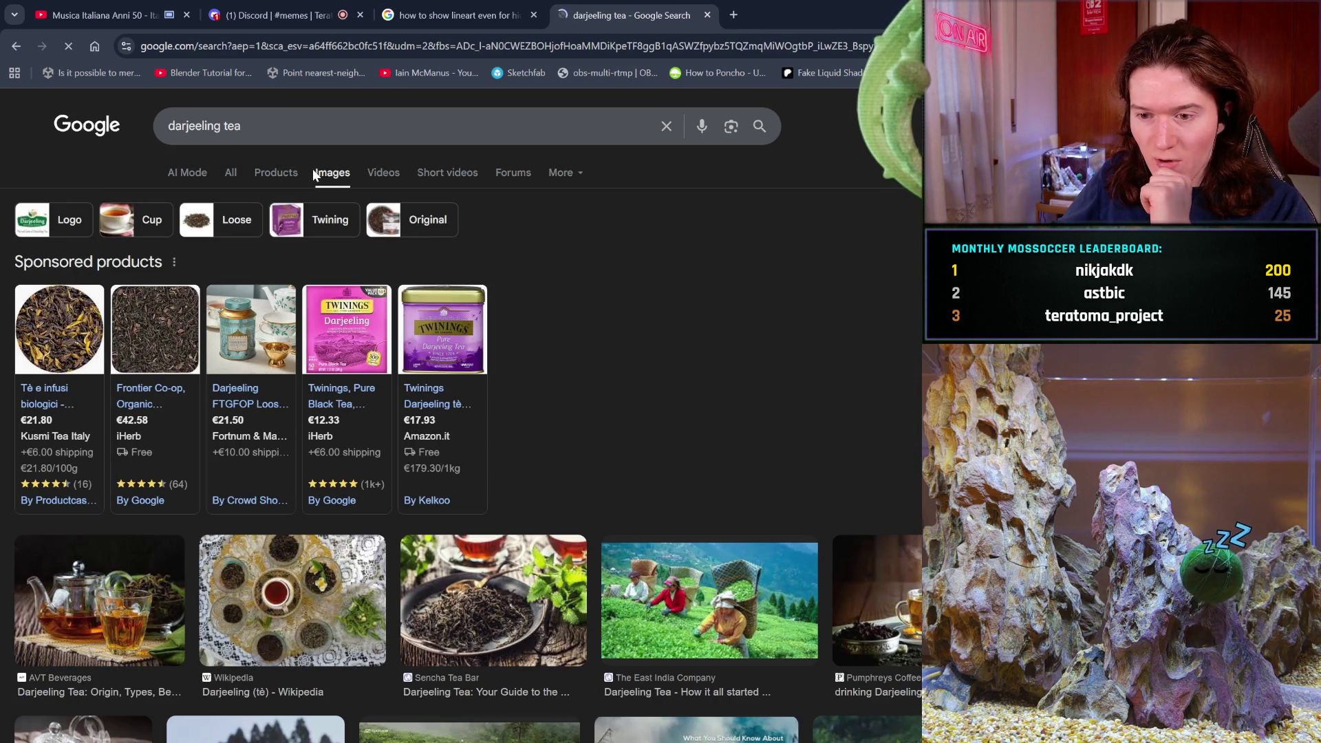
scroll(398, 633, "down", 1)
scroll(398, 633, "down", 2)
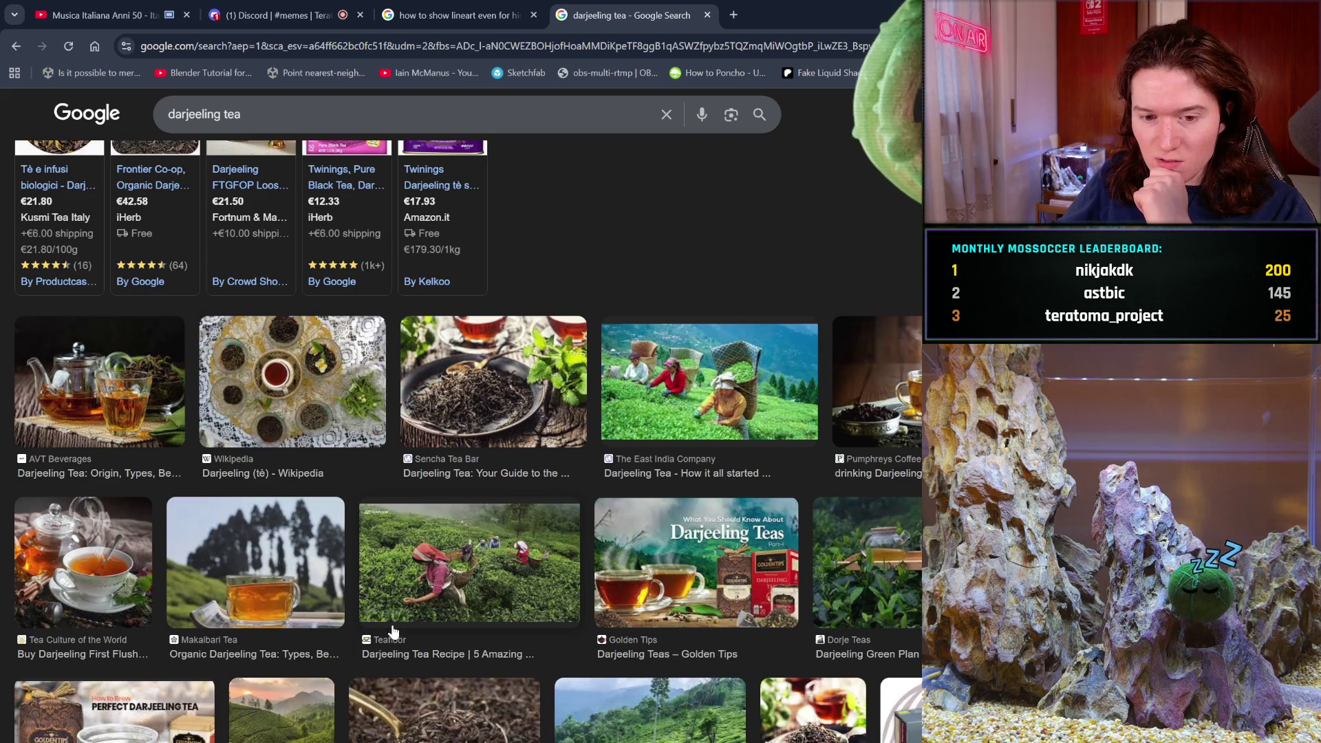
scroll(393, 632, "down", 2)
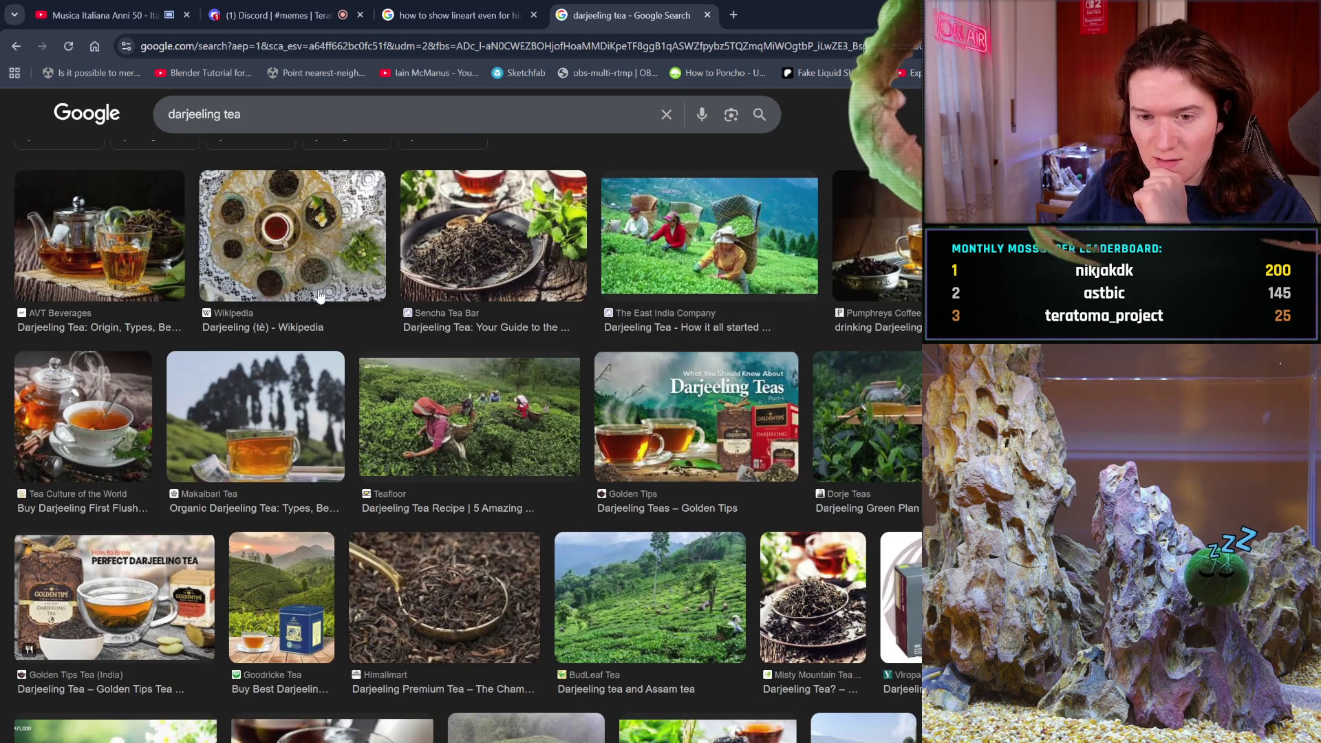
- Preview the Wikipedia Darjeeling tea image, scroll the results, and close the tab
left_click(358, 289)
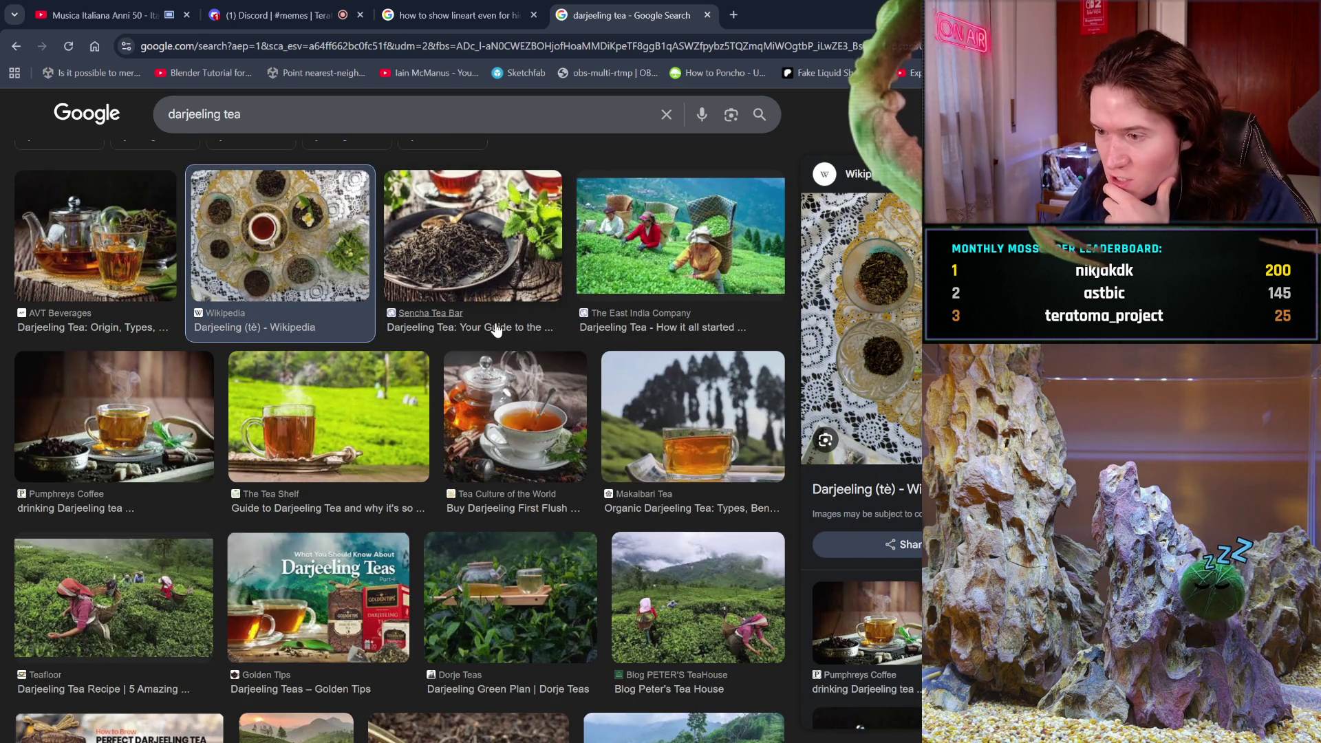
scroll(487, 332, "down", 3)
scroll(485, 334, "down", 3)
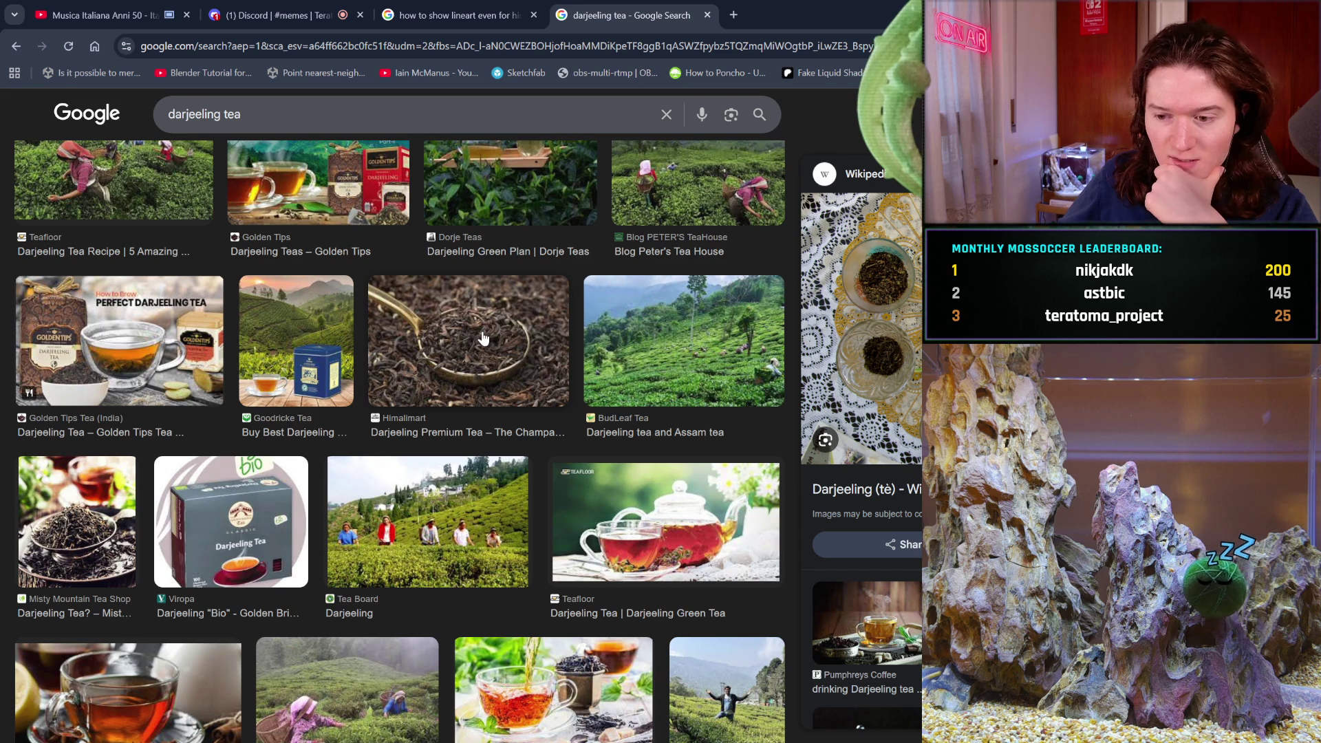
scroll(484, 338, "down", 8)
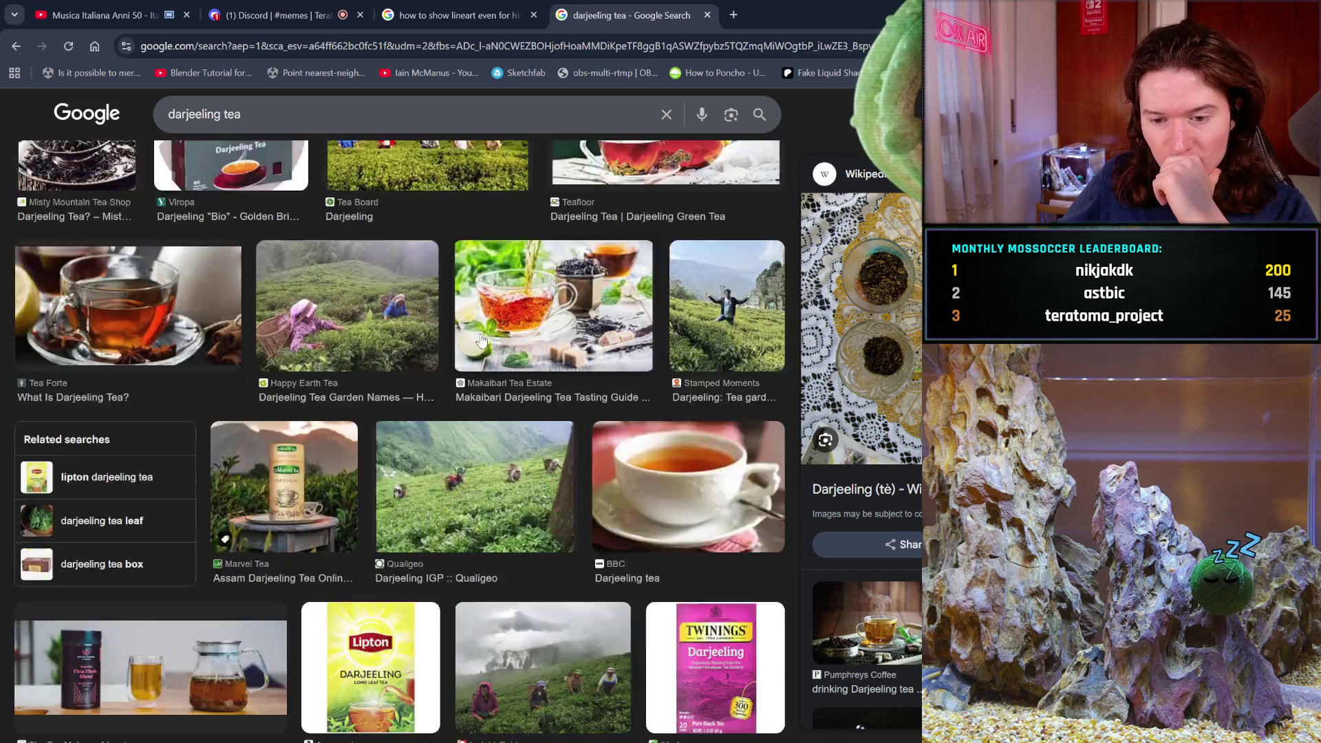
scroll(482, 341, "down", 3)
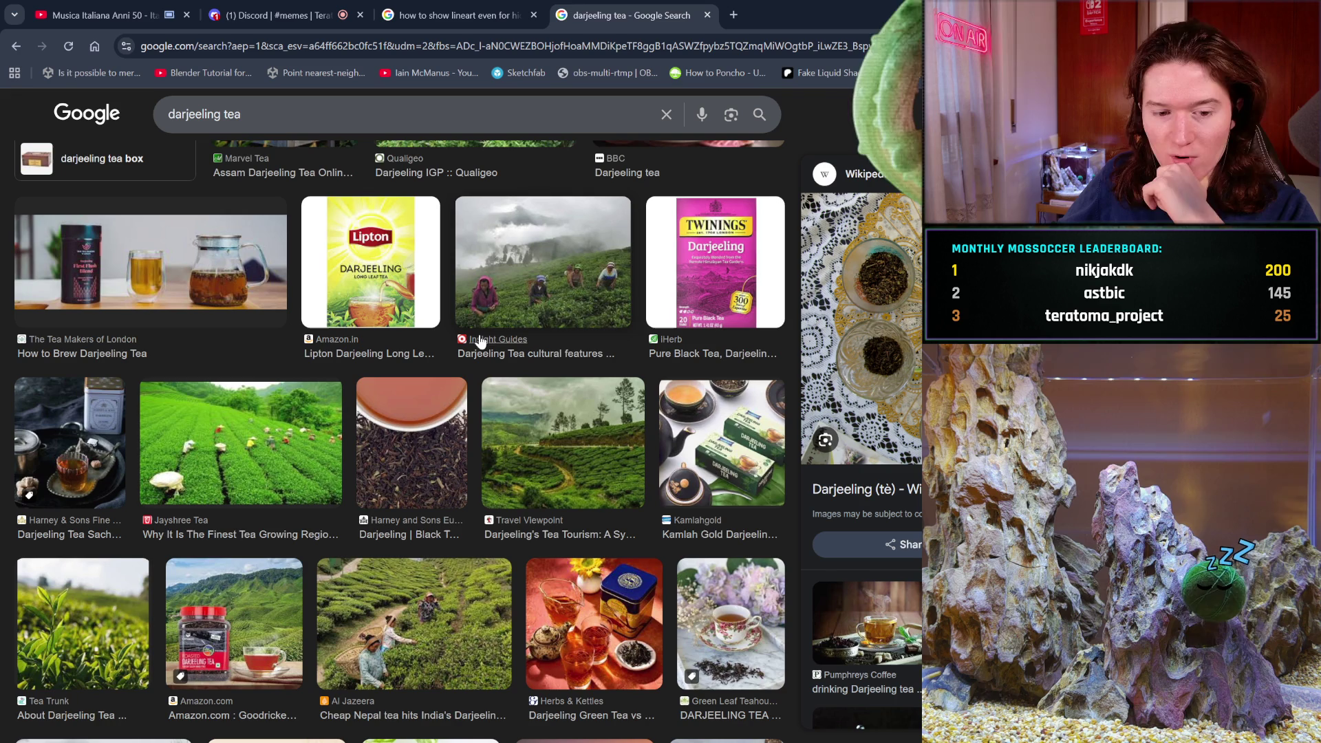
scroll(534, 346, "up", 10)
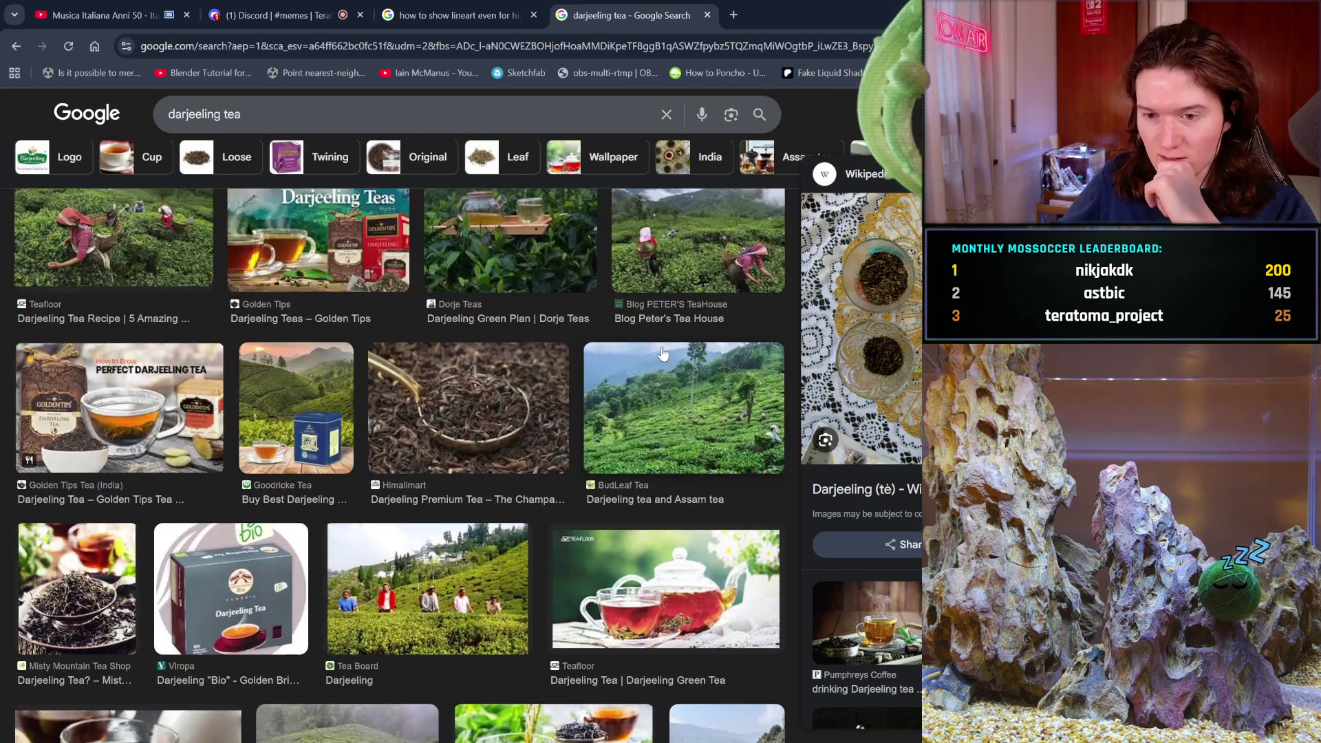
scroll(662, 353, "up", 5)
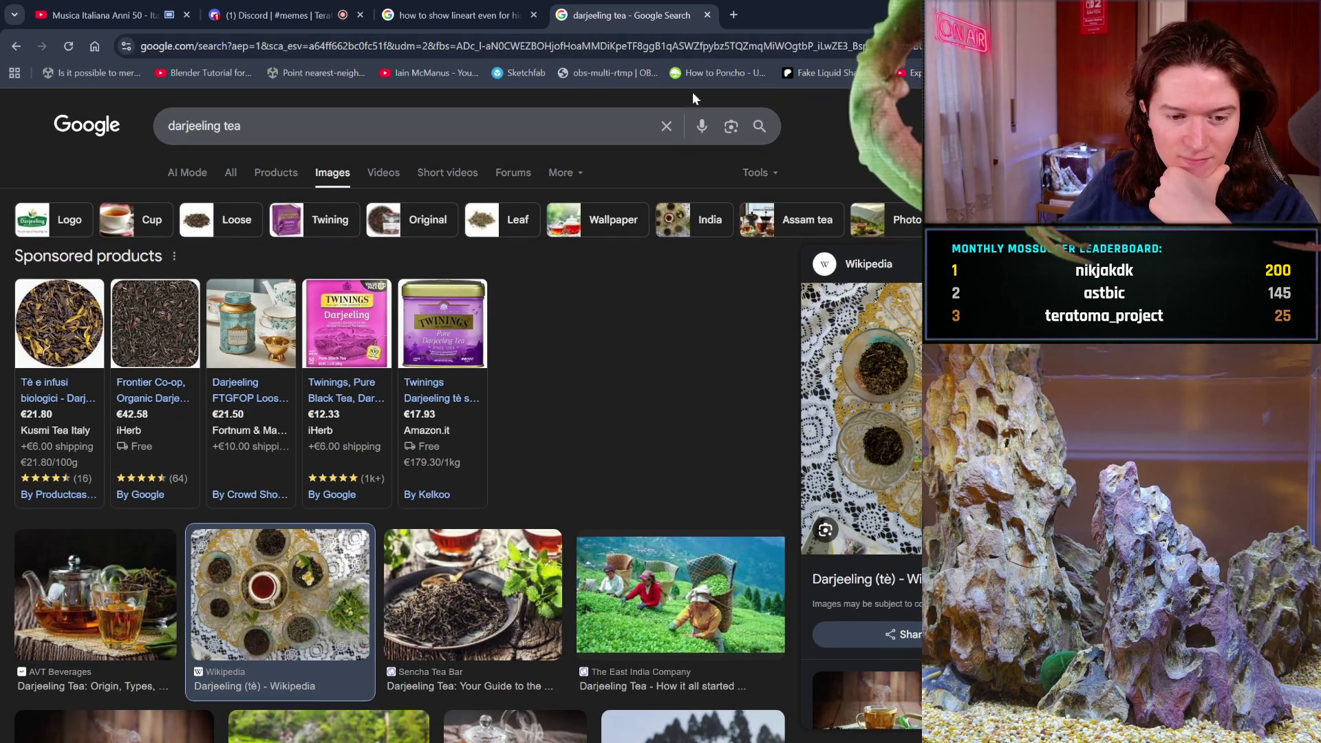
left_click(707, 15)
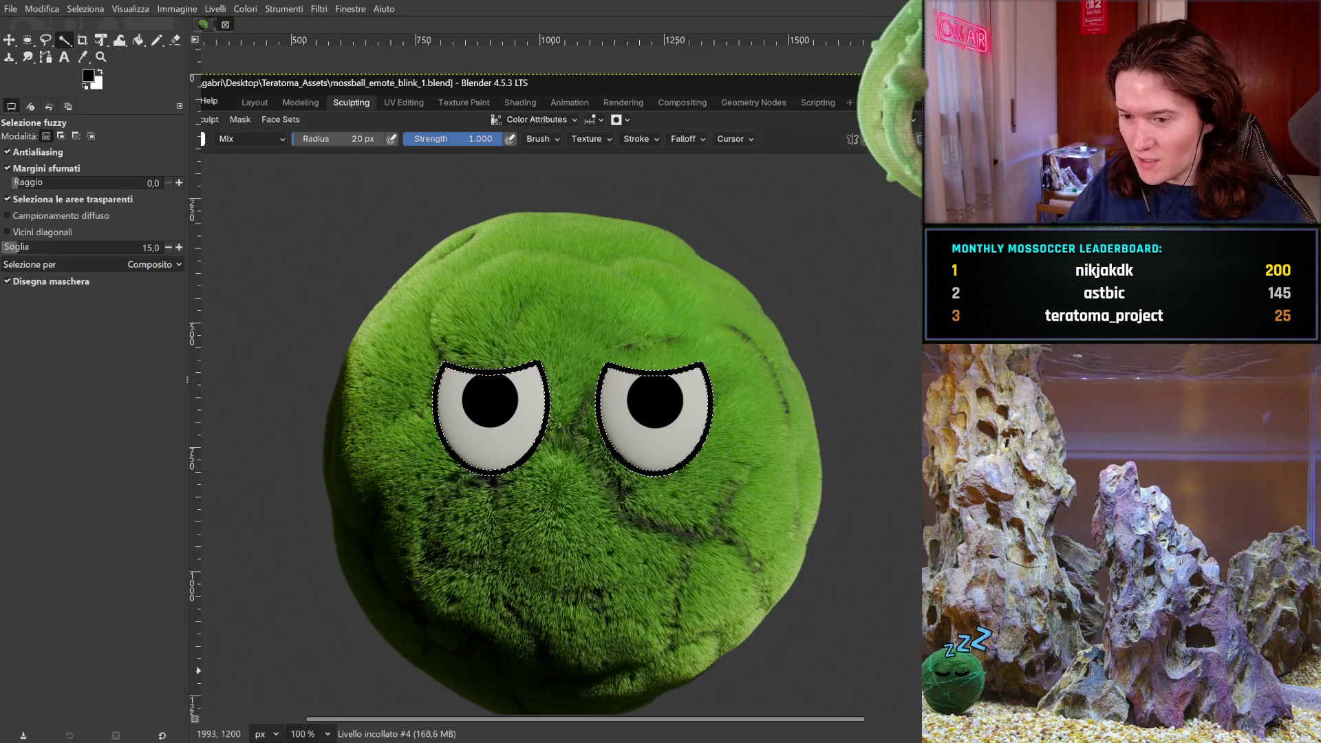
key("ctrl+z")
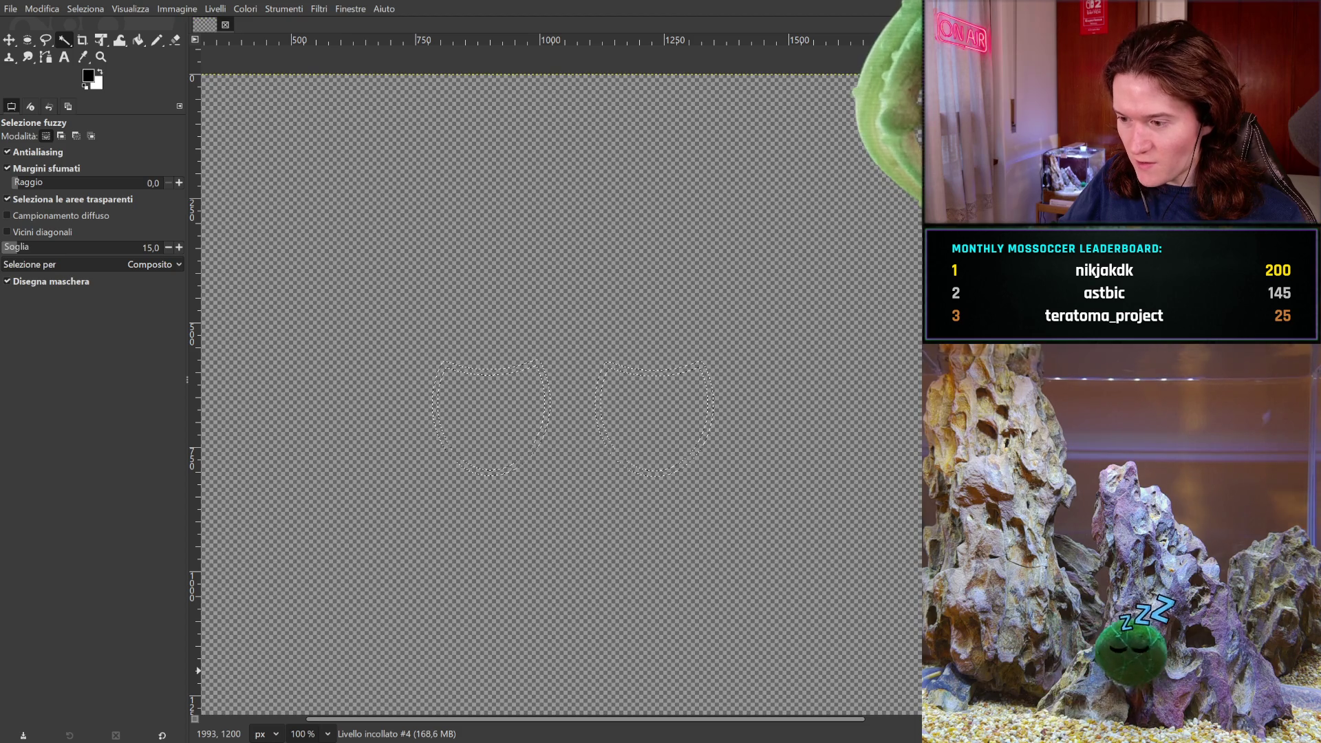
key("ctrl+y")
key("ctrl+y")
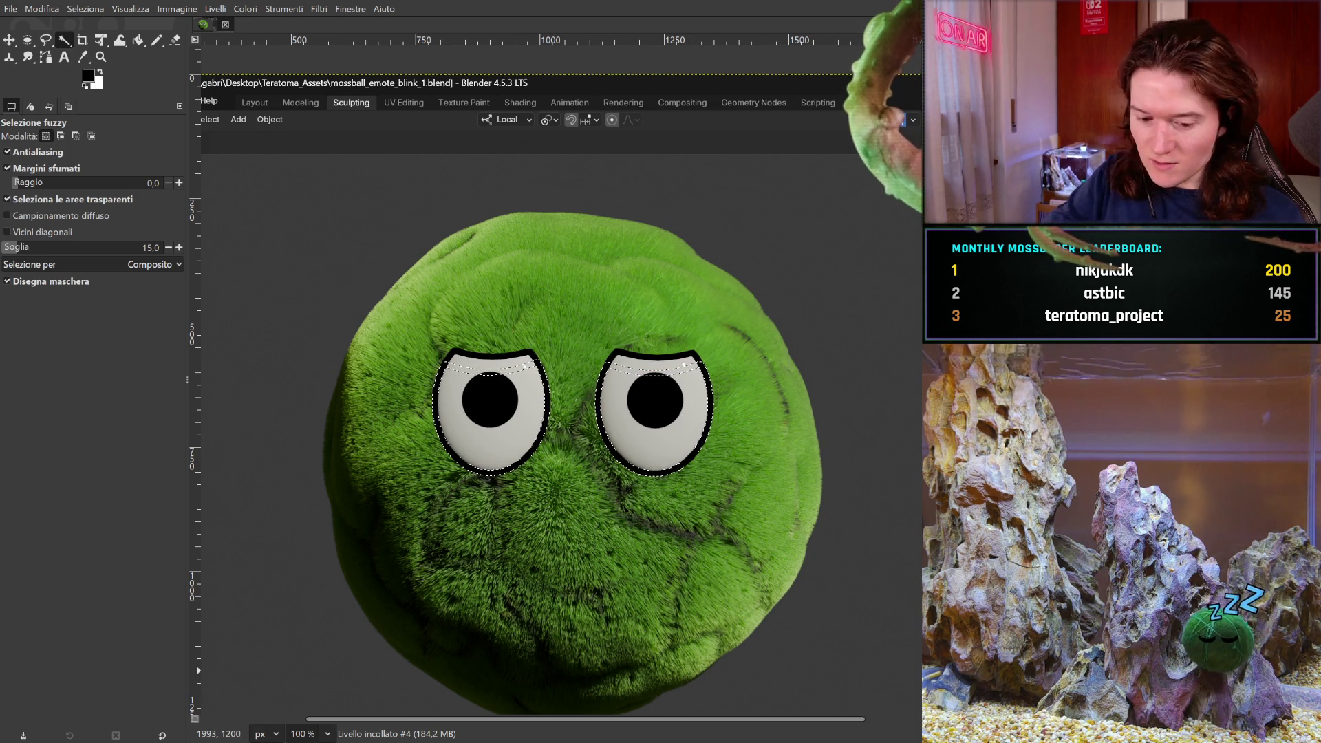
key("ctrl+z")
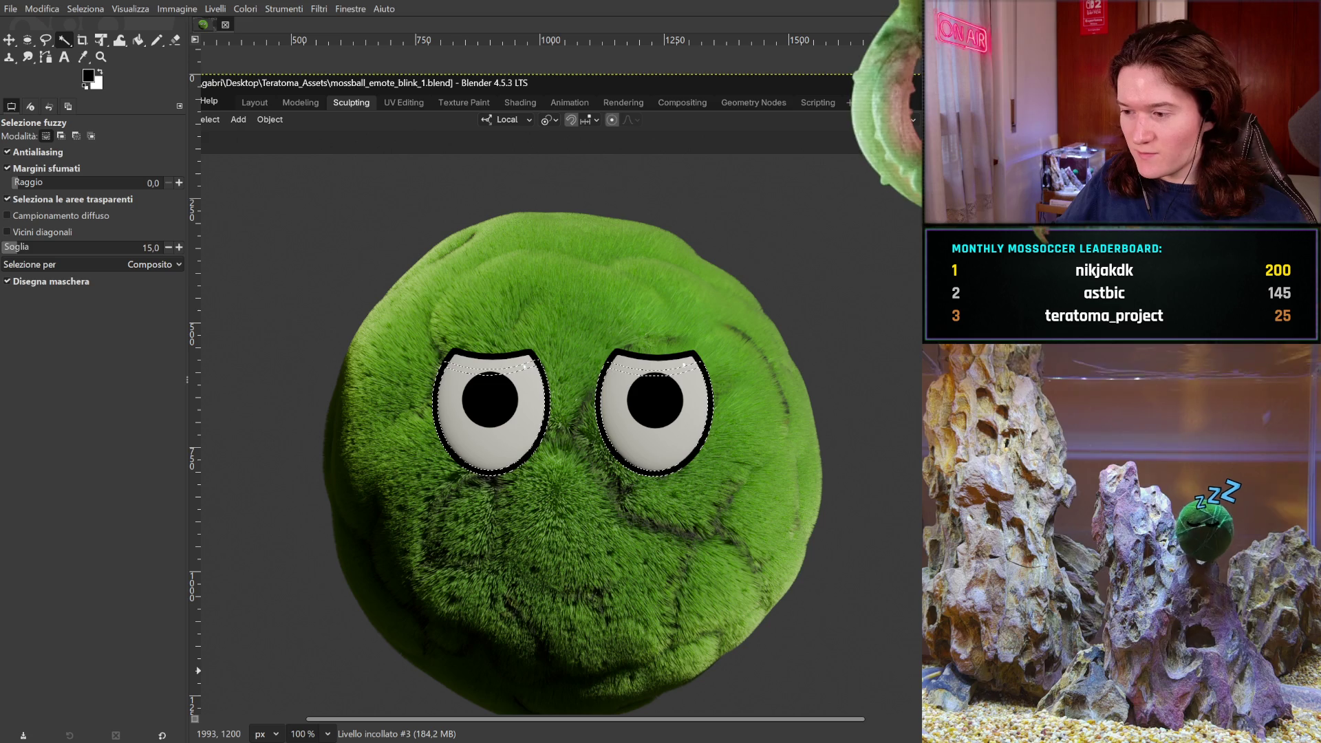
key("ctrl+z")
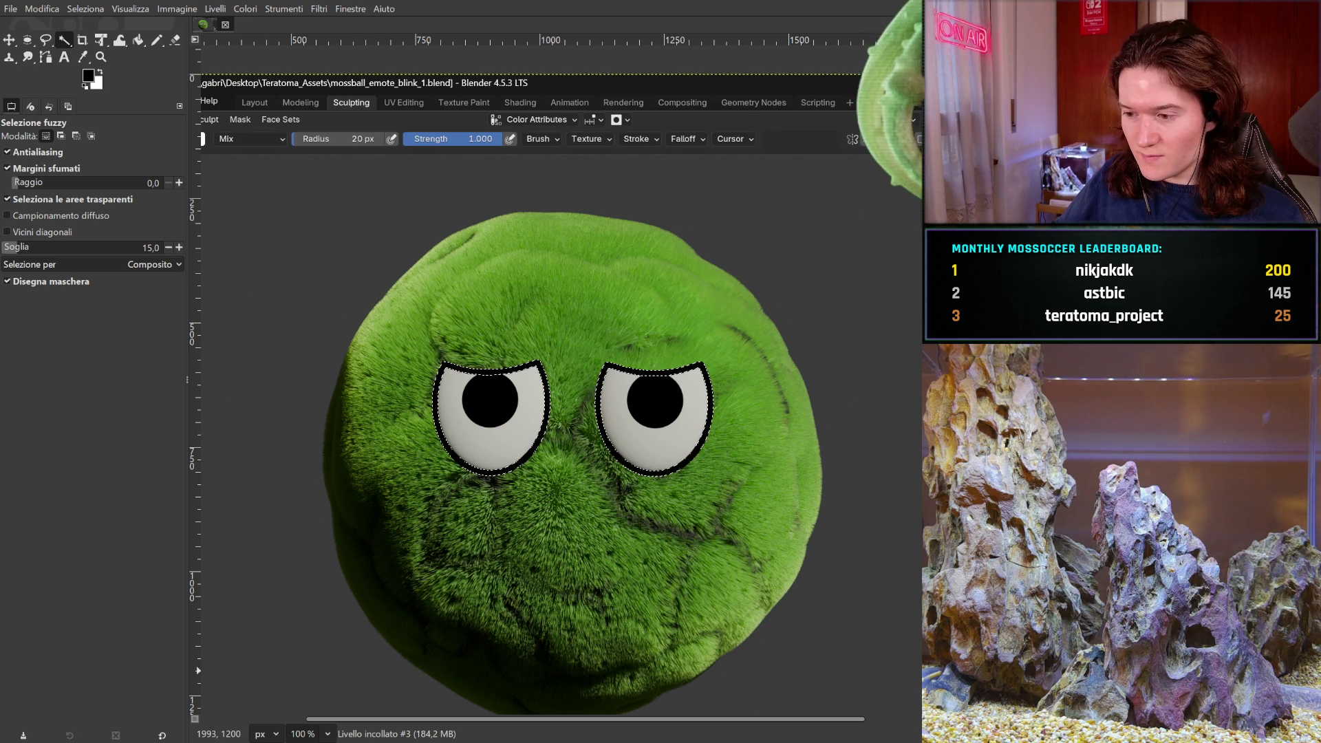
key("ctrl+z")
key("ctrl+y")
key("ctrl+z")
key("ctrl+z")
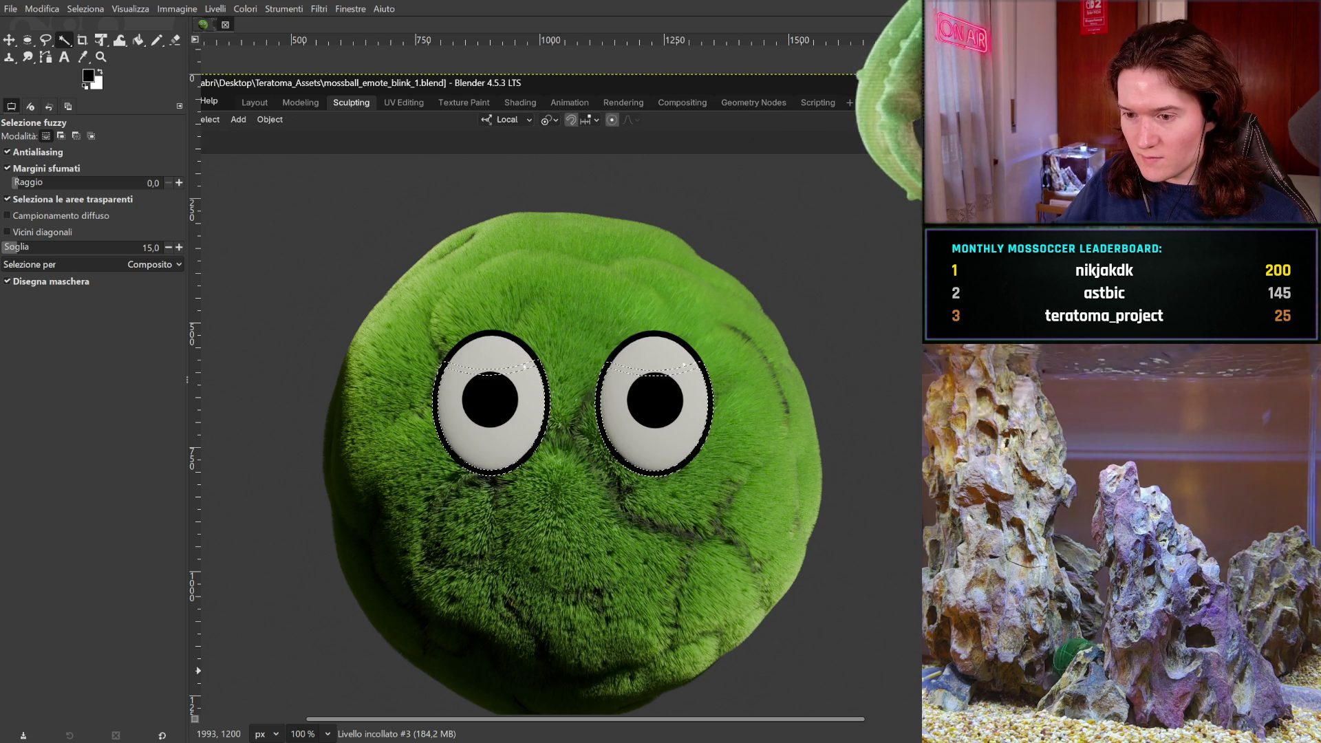
key("ctrl+y")
key("ctrl+y")
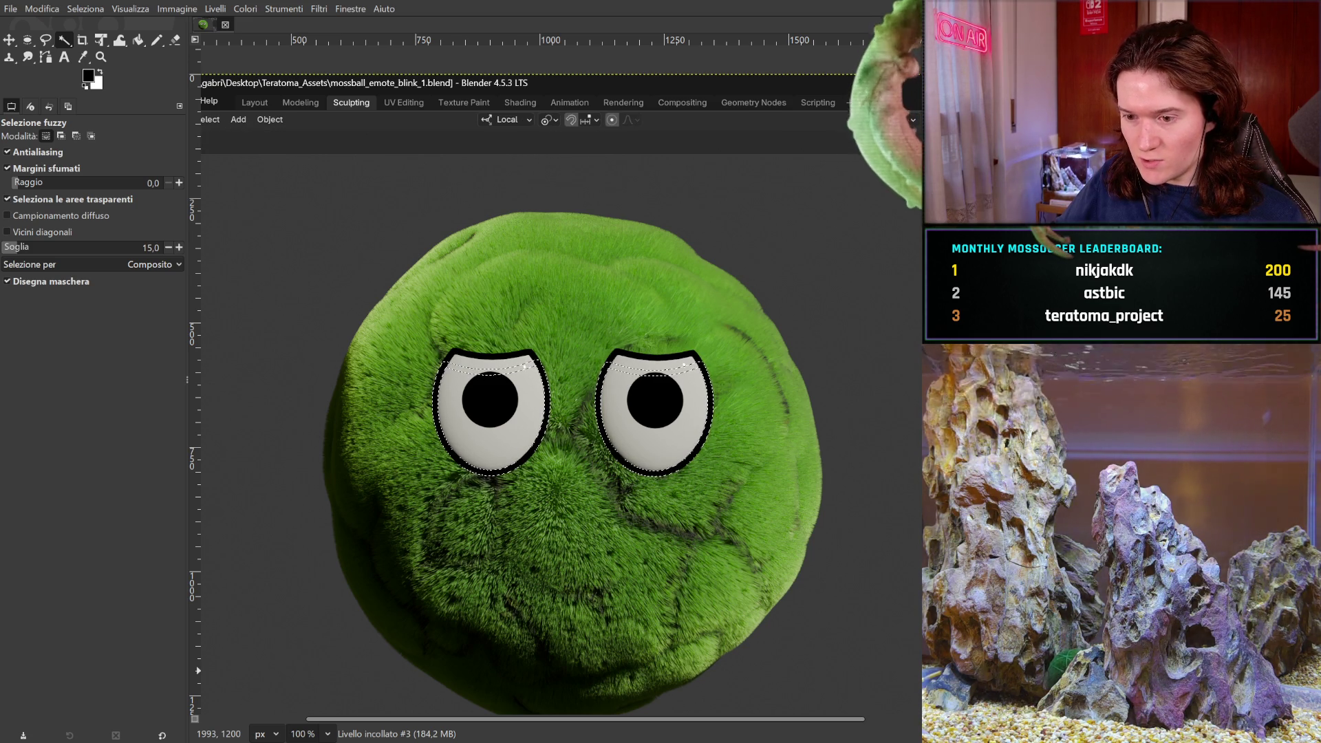
key("ctrl+z")
key("ctrl+y")
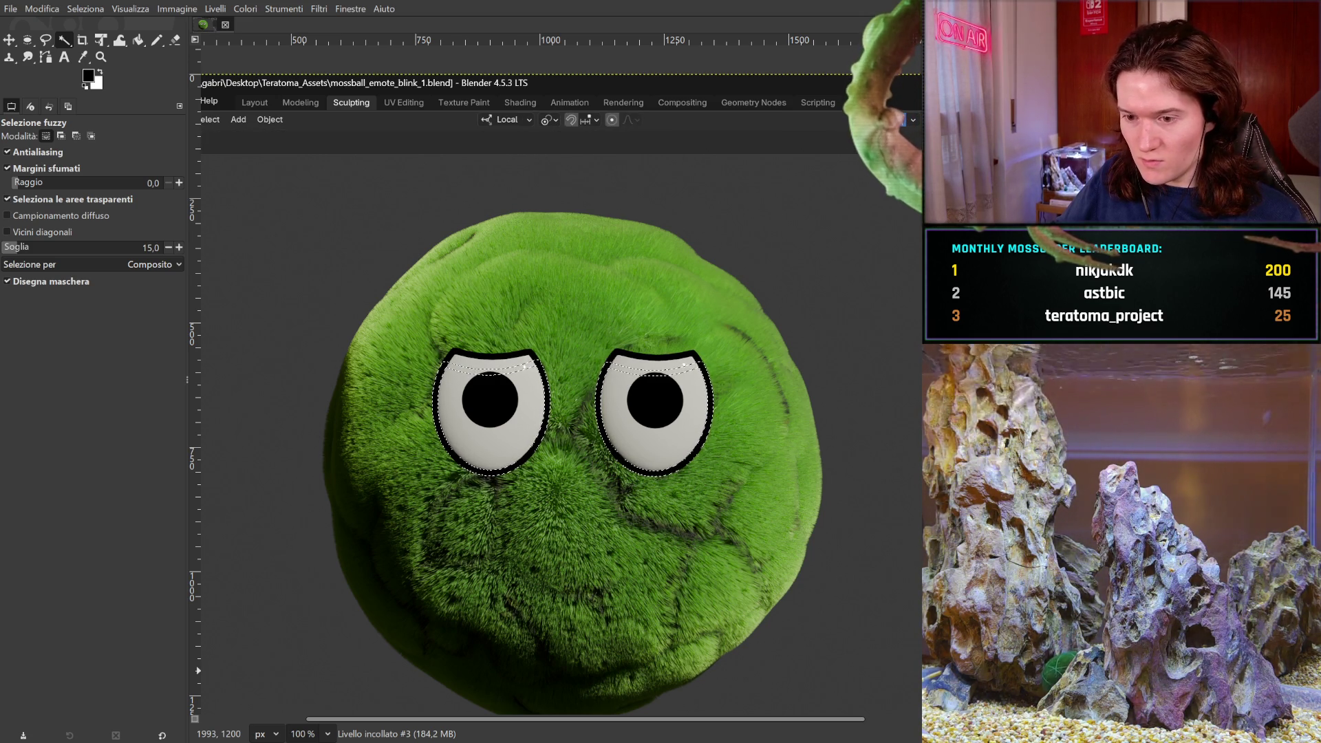
key("ctrl+z")
key("ctrl+y")
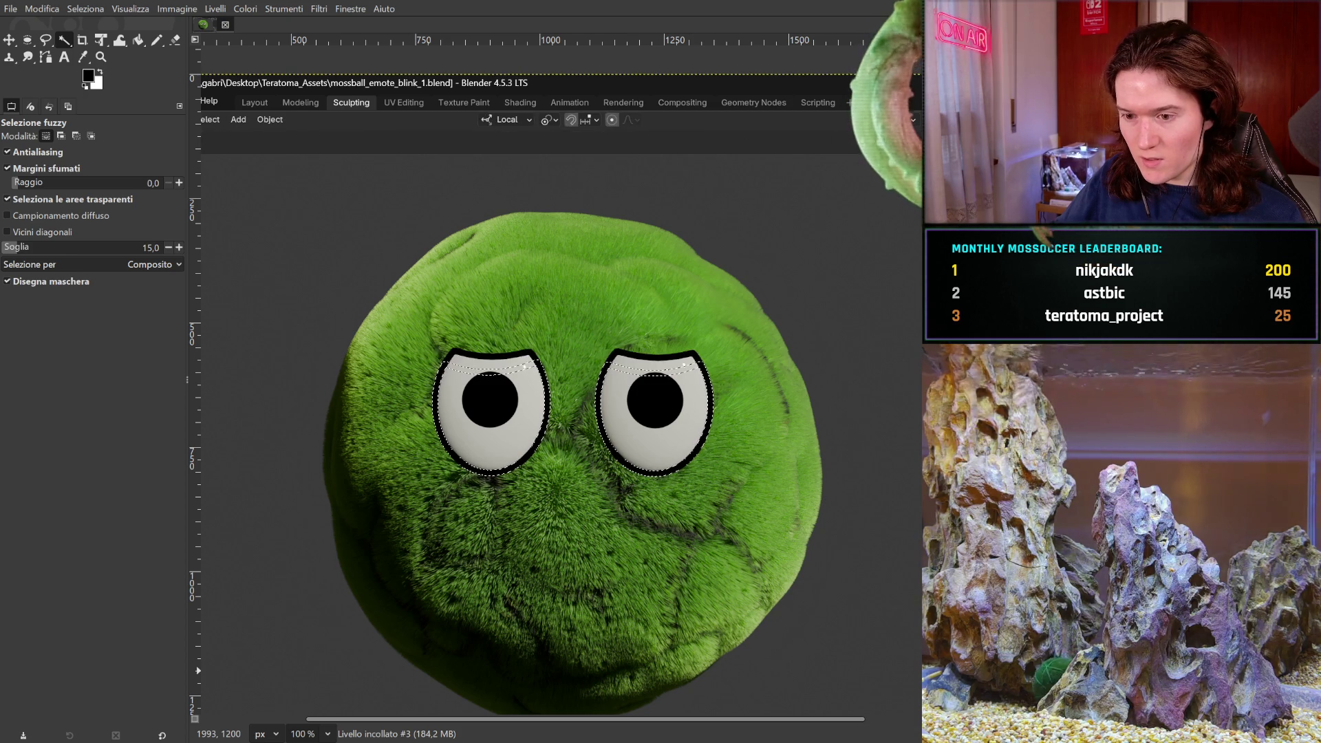
key("ctrl+z")
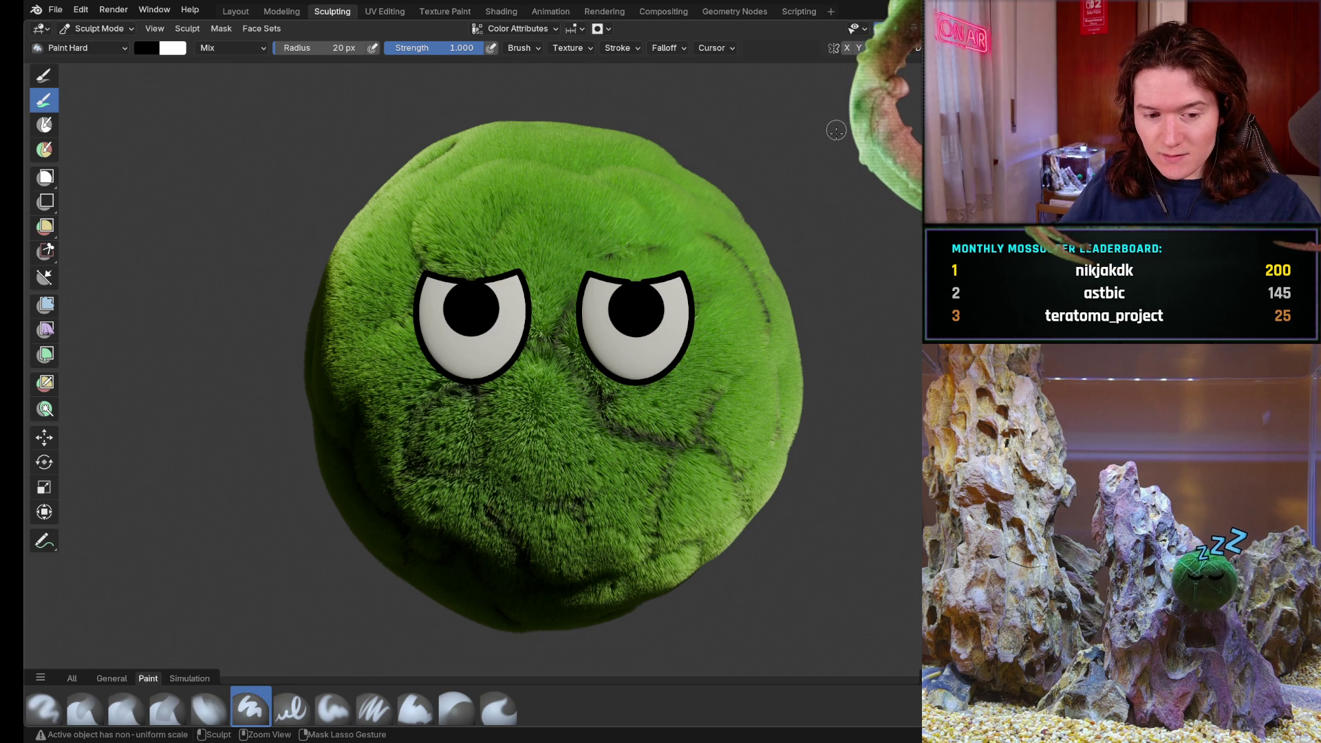
- In the Layout workspace, unhide both pupil spheres with Alt+H and return to Object Mode
key("ctrl+Tab")
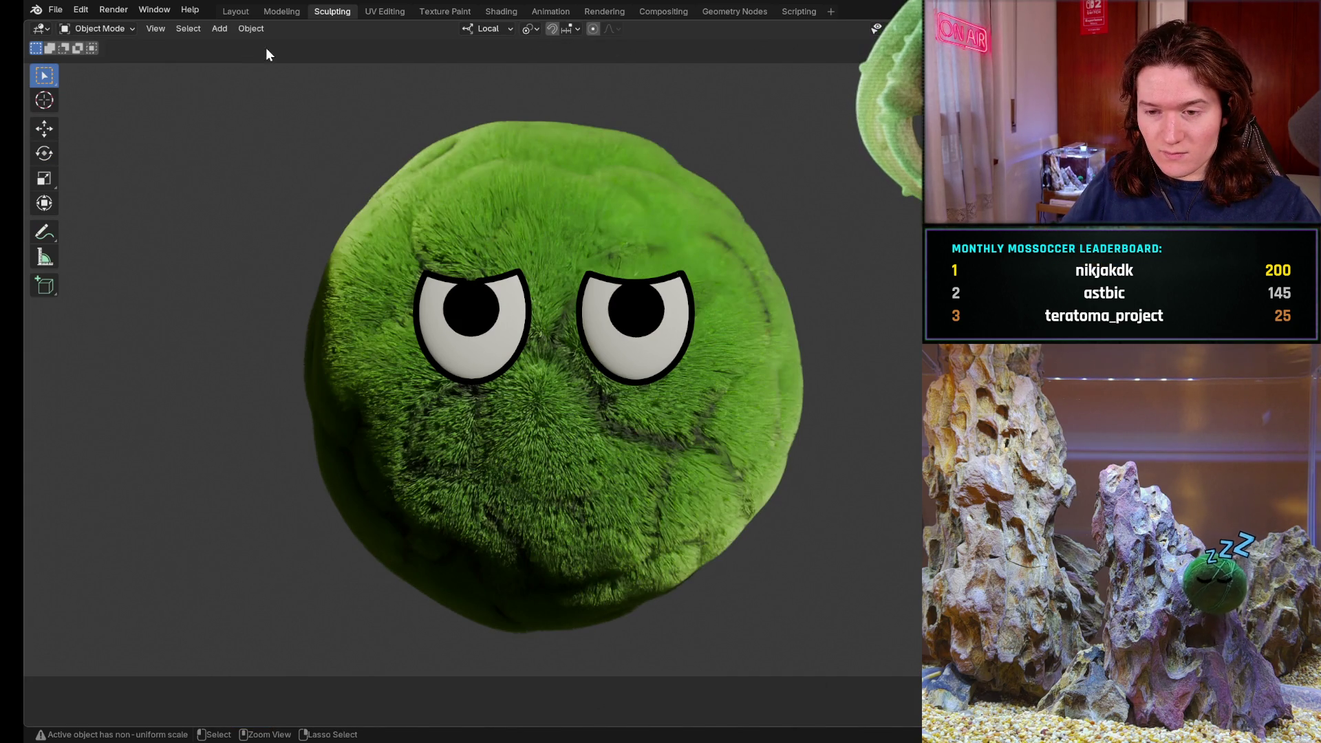
left_click(235, 11)
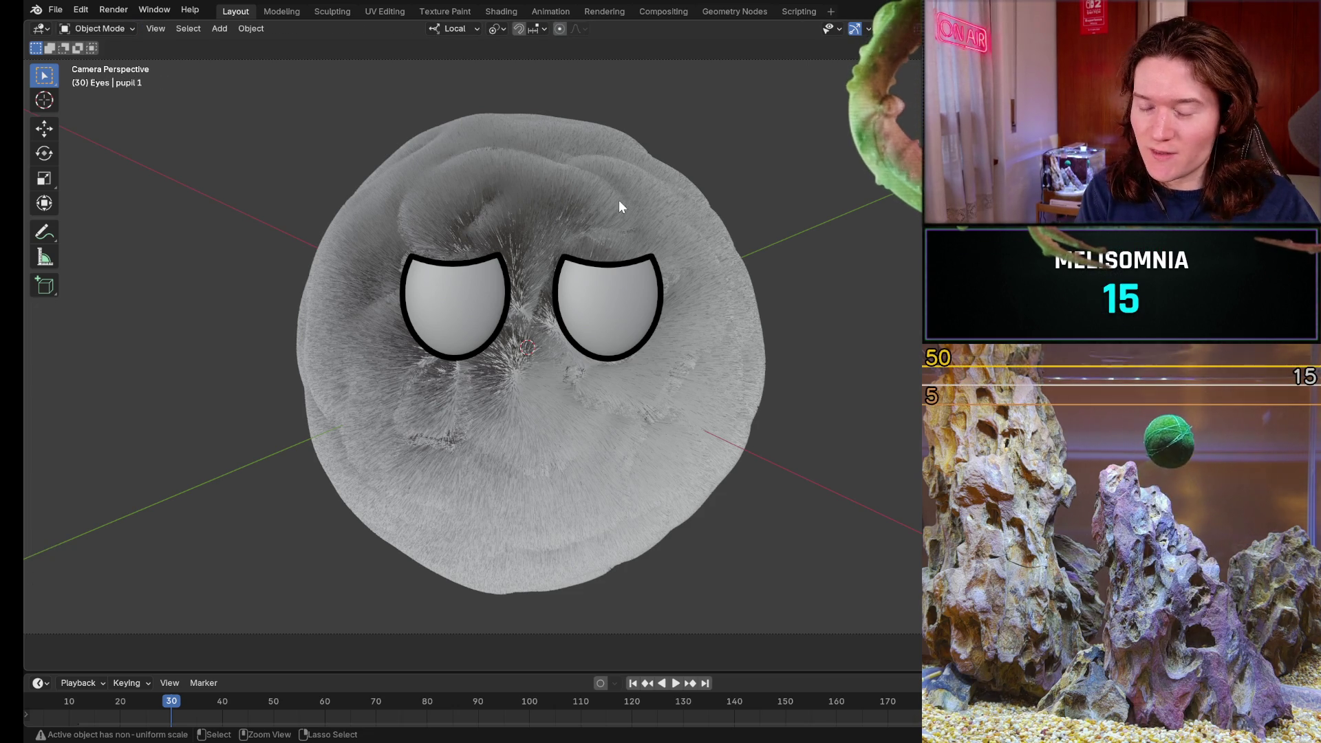
key("alt+h")
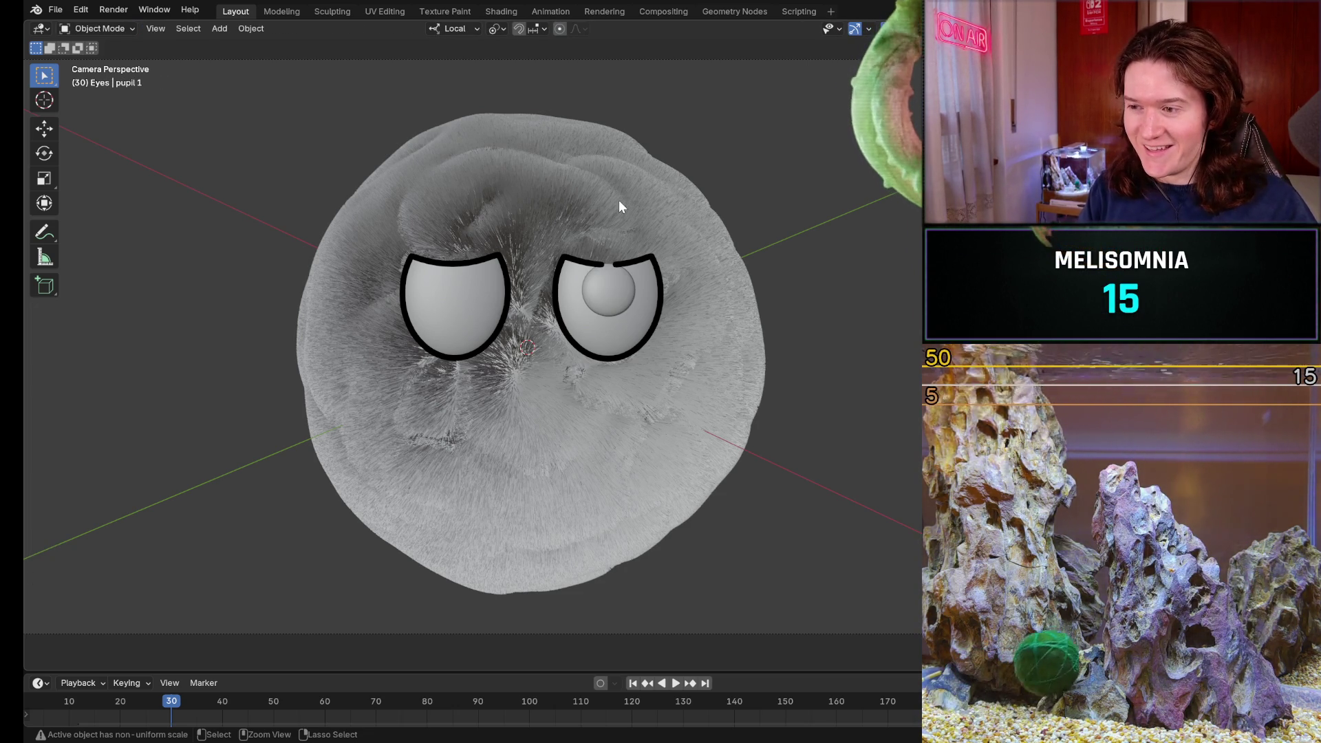
key("alt+h")
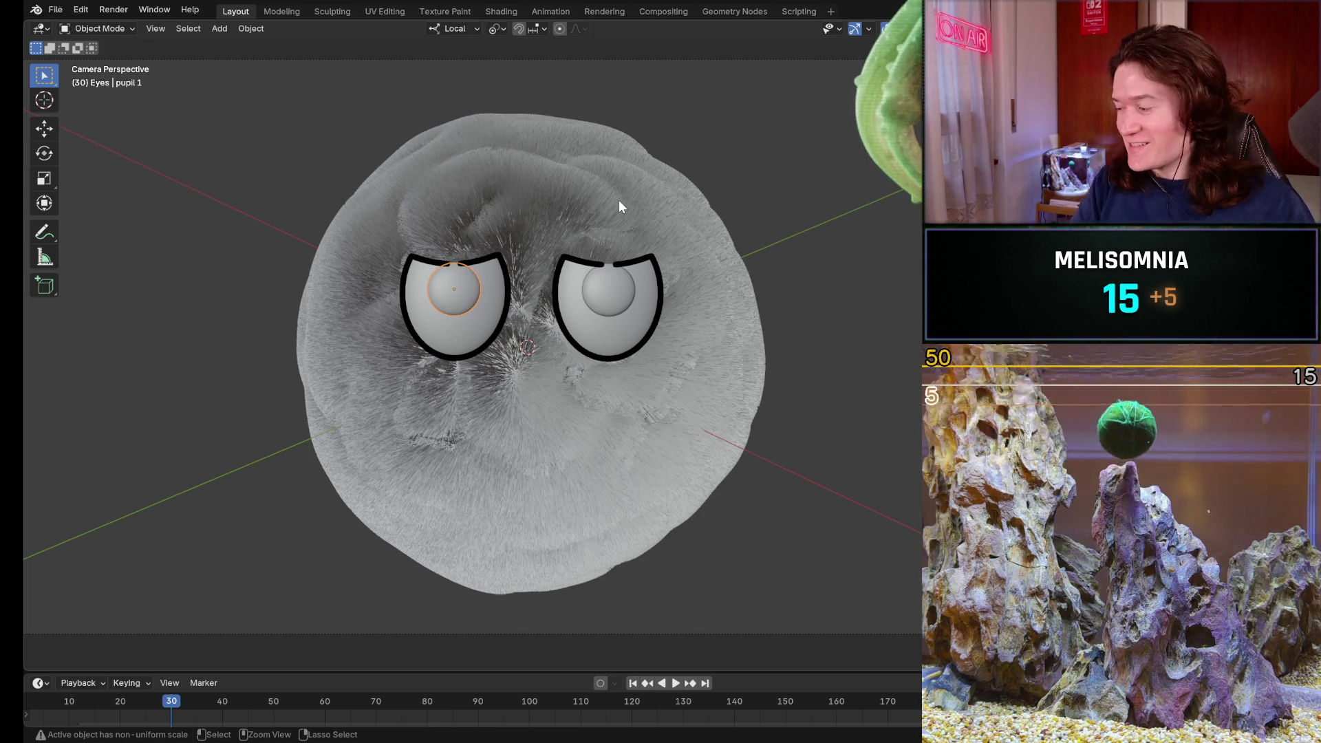
key("Tab")
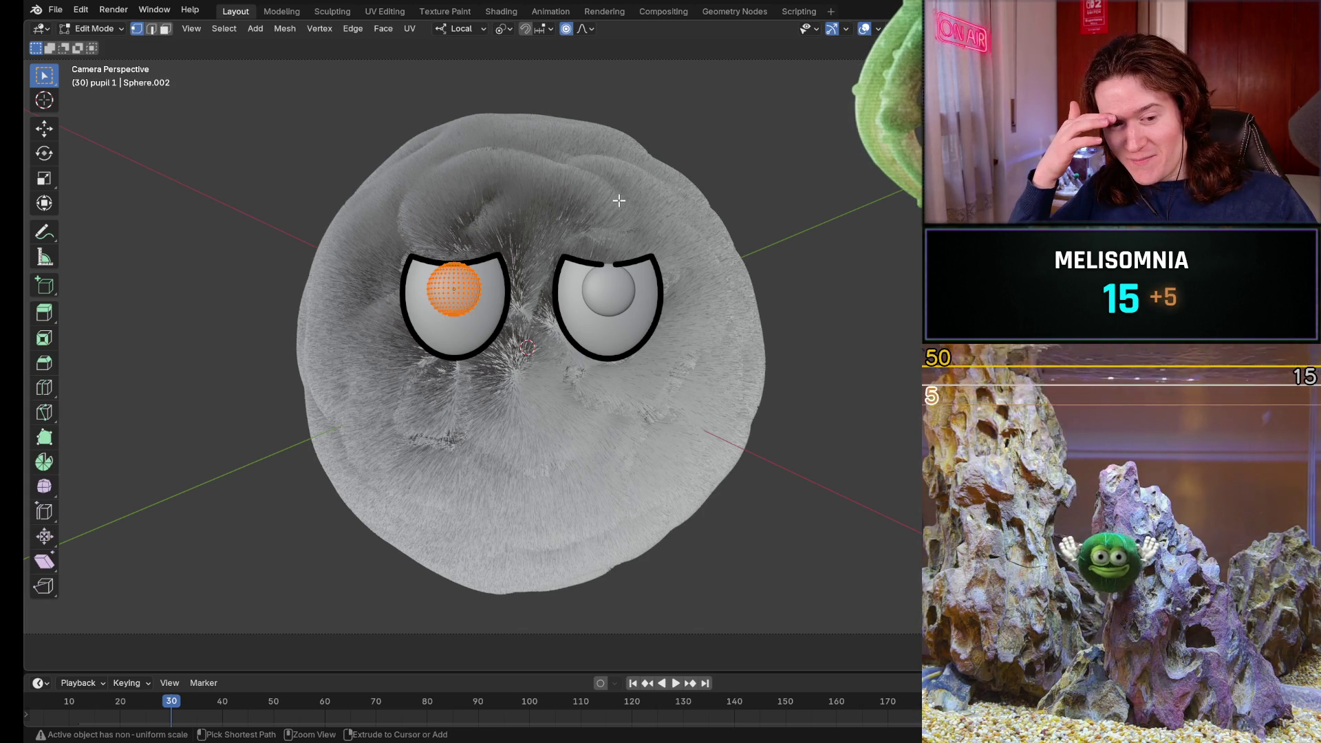
key("ctrl+Tab")
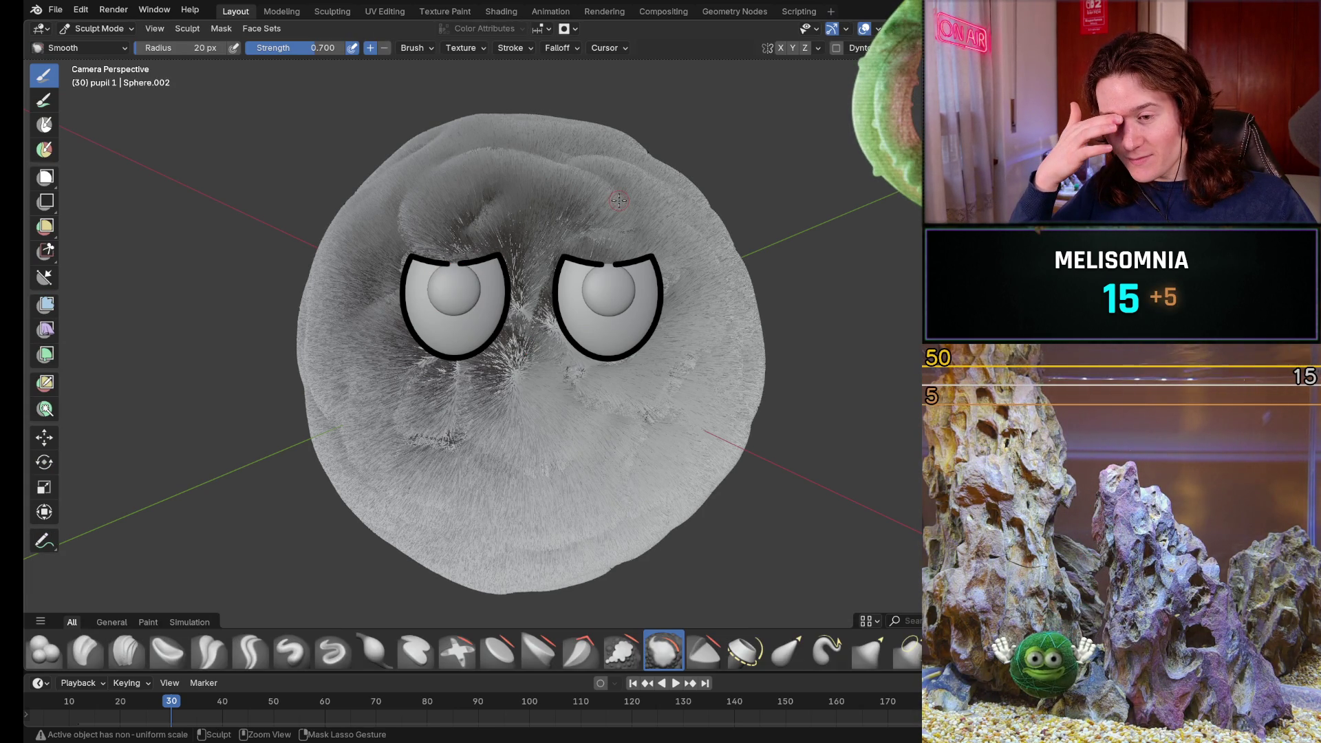
key("ctrl+Tab")
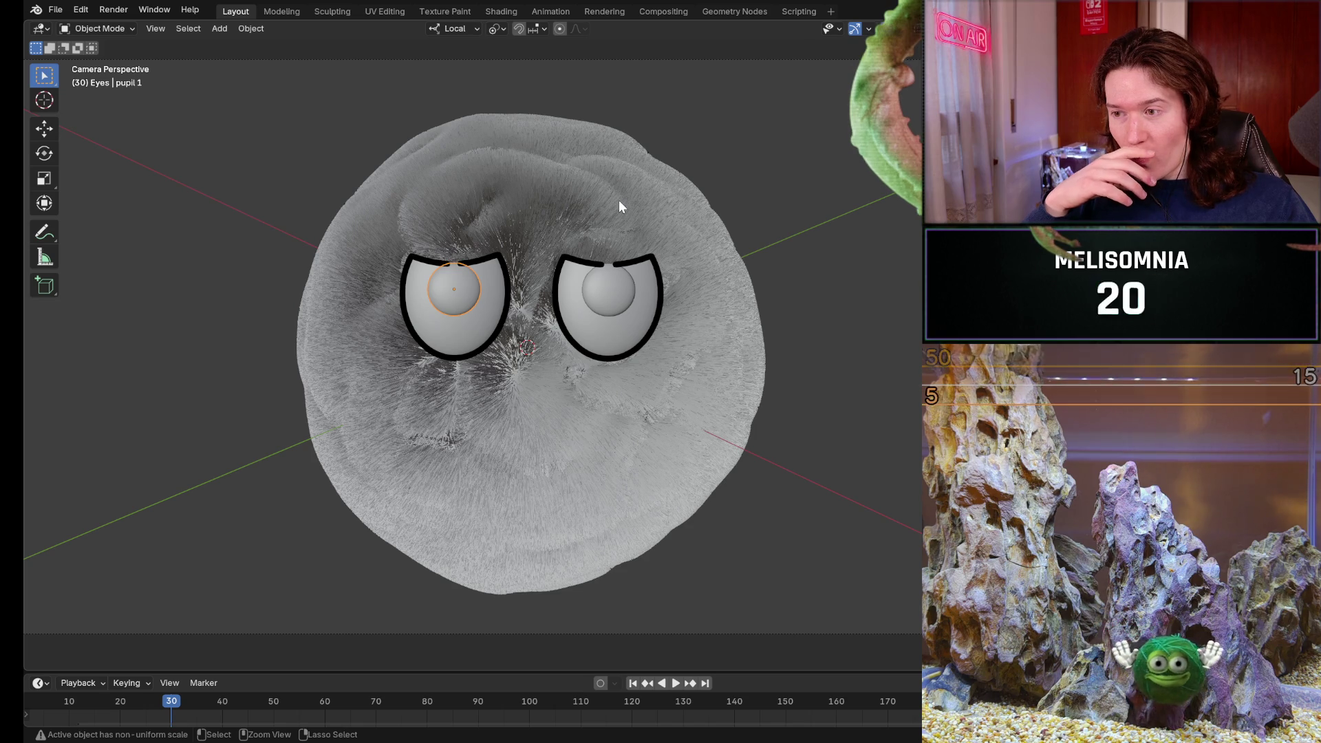
- Hide the LineArt eye outline objects in the outliner
left_click(619, 200)
left_click(618, 200)
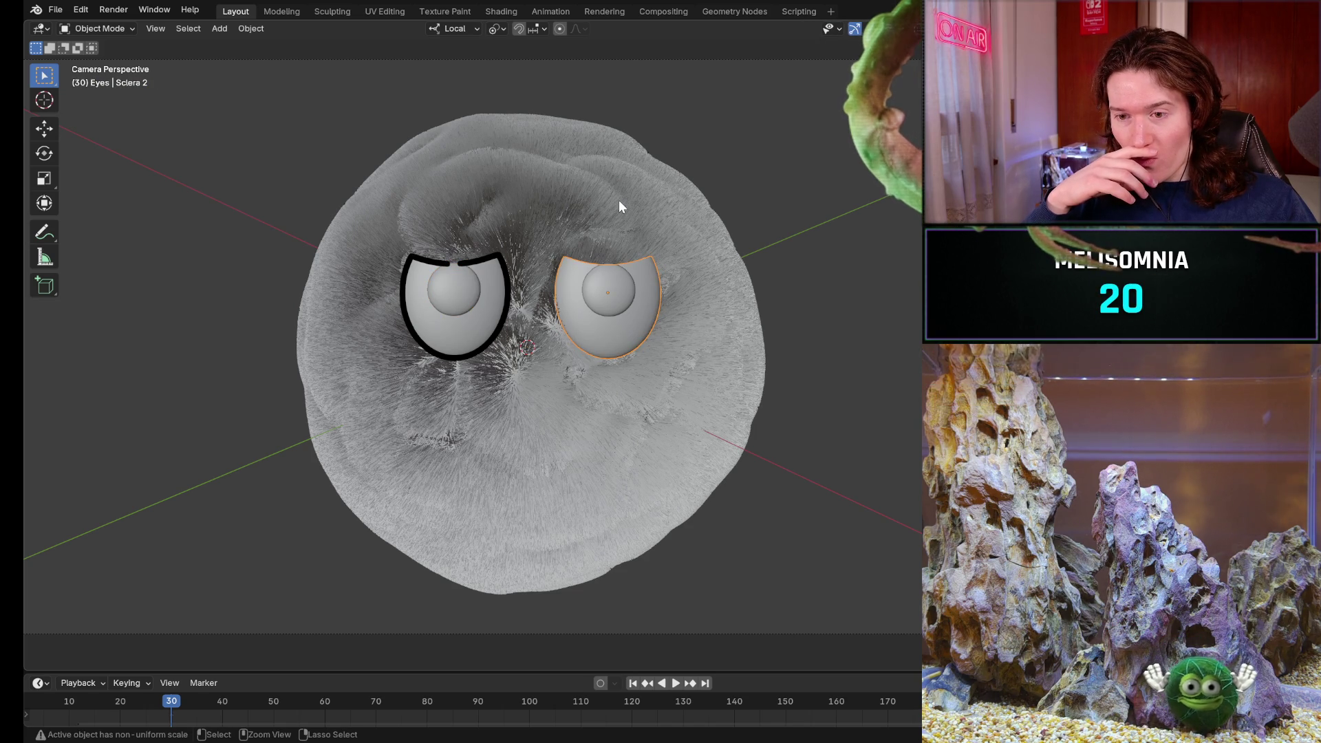
left_click(617, 200)
left_click(618, 199)
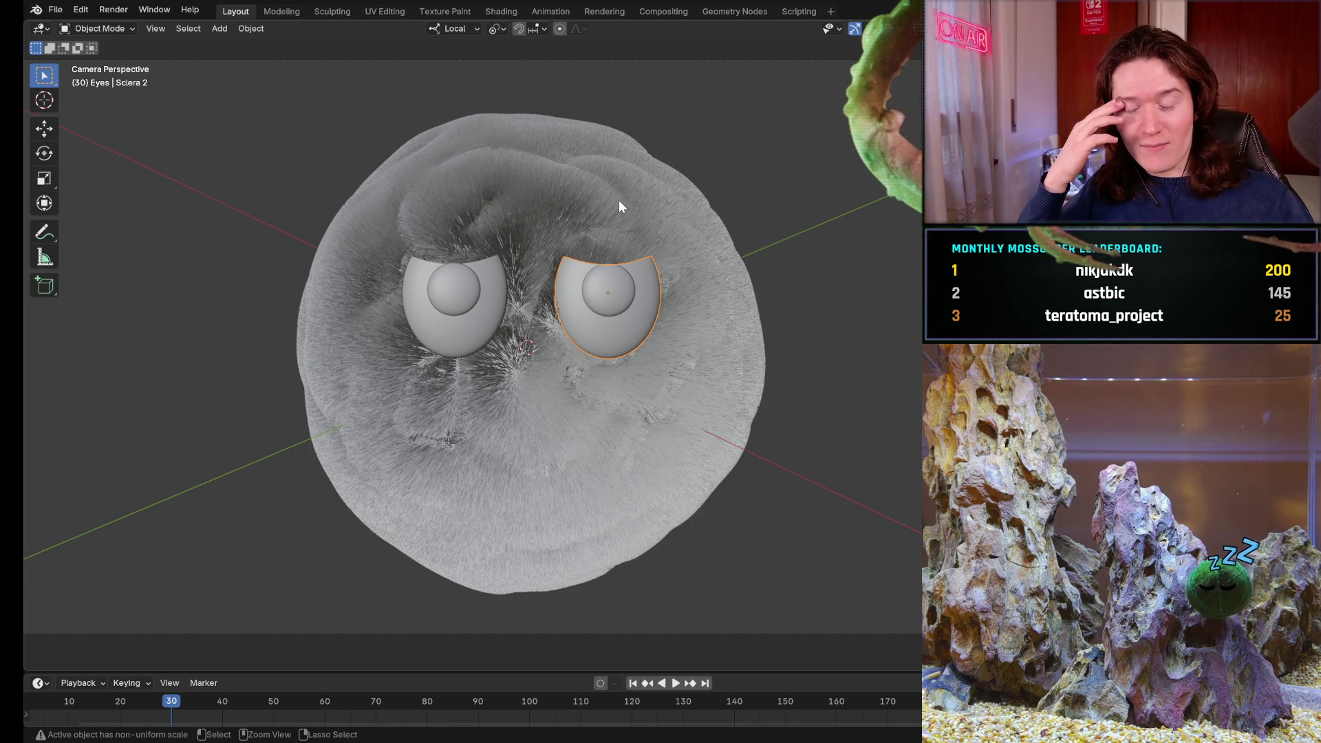
- Restore the two eye cutting spheres over the eyes and select both of them
key("ctrl+z")
key("ctrl+z")
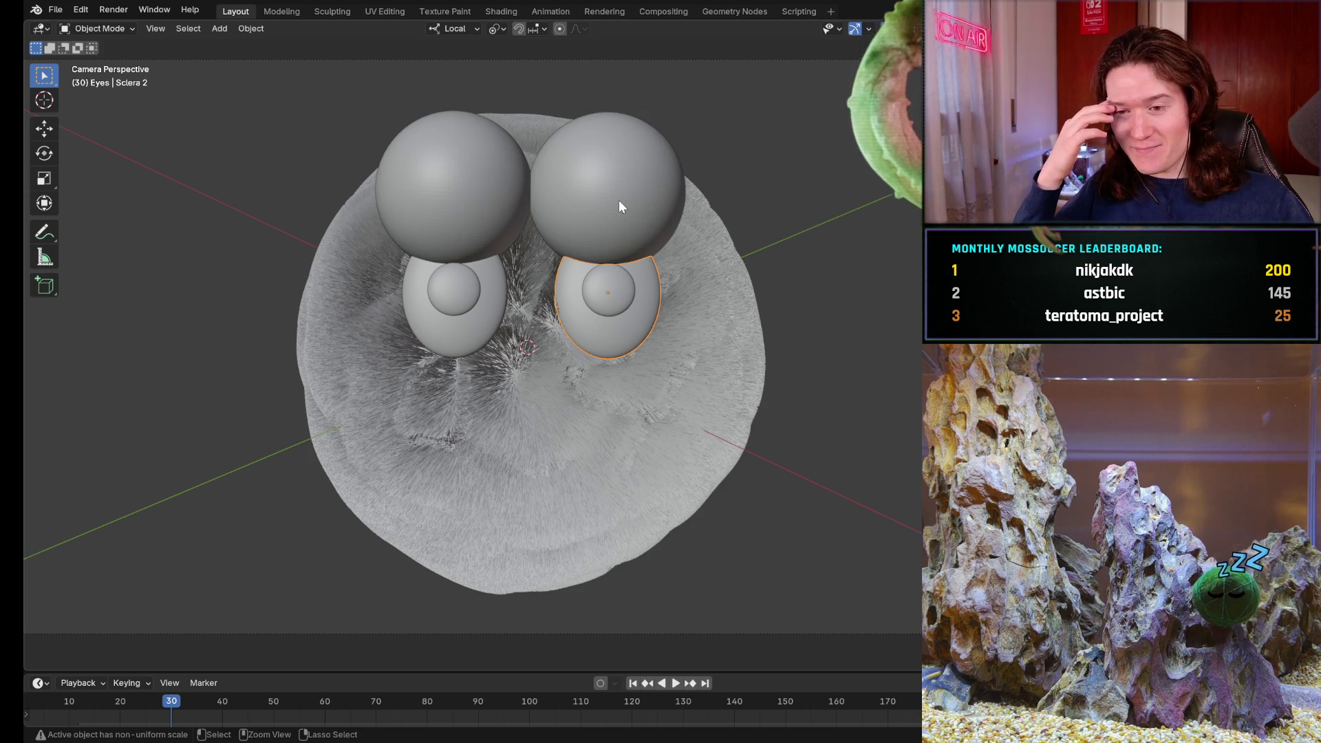
key("ctrl+z")
key("ctrl+z")
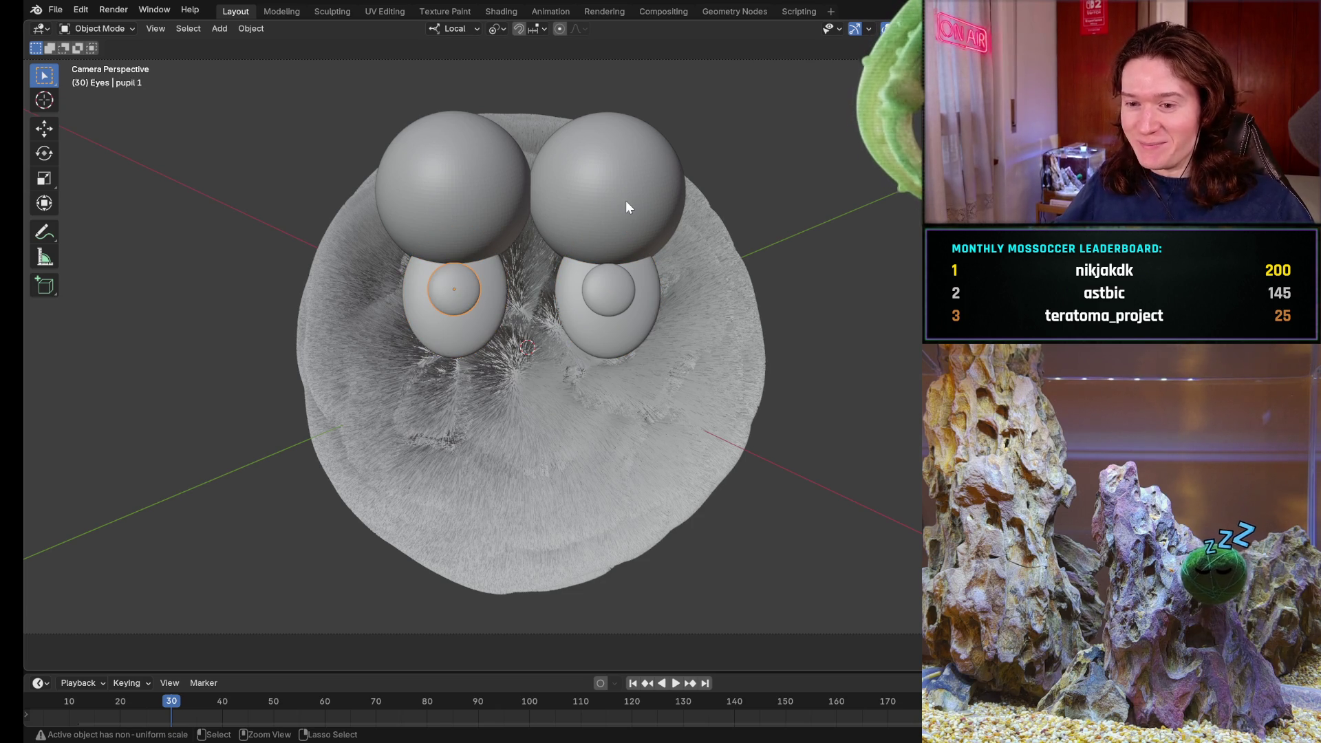
key("ctrl+z")
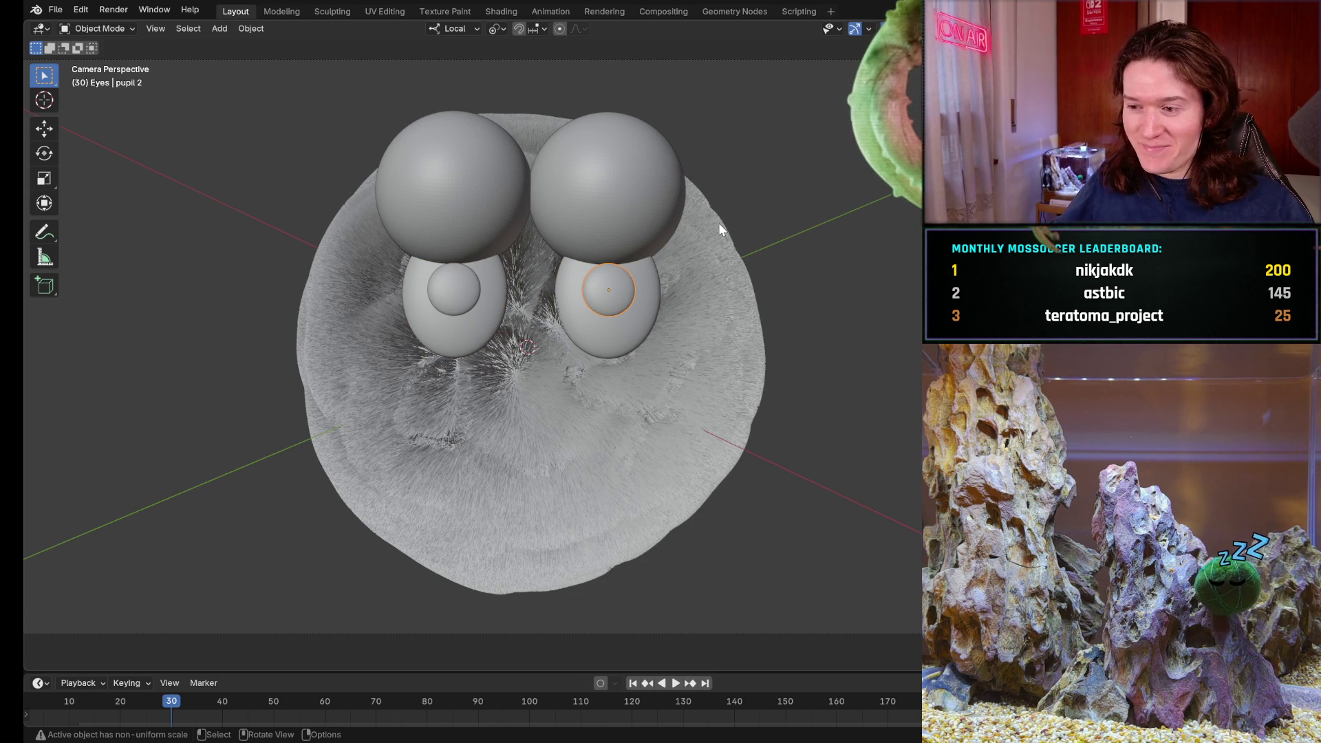
left_click(603, 186)
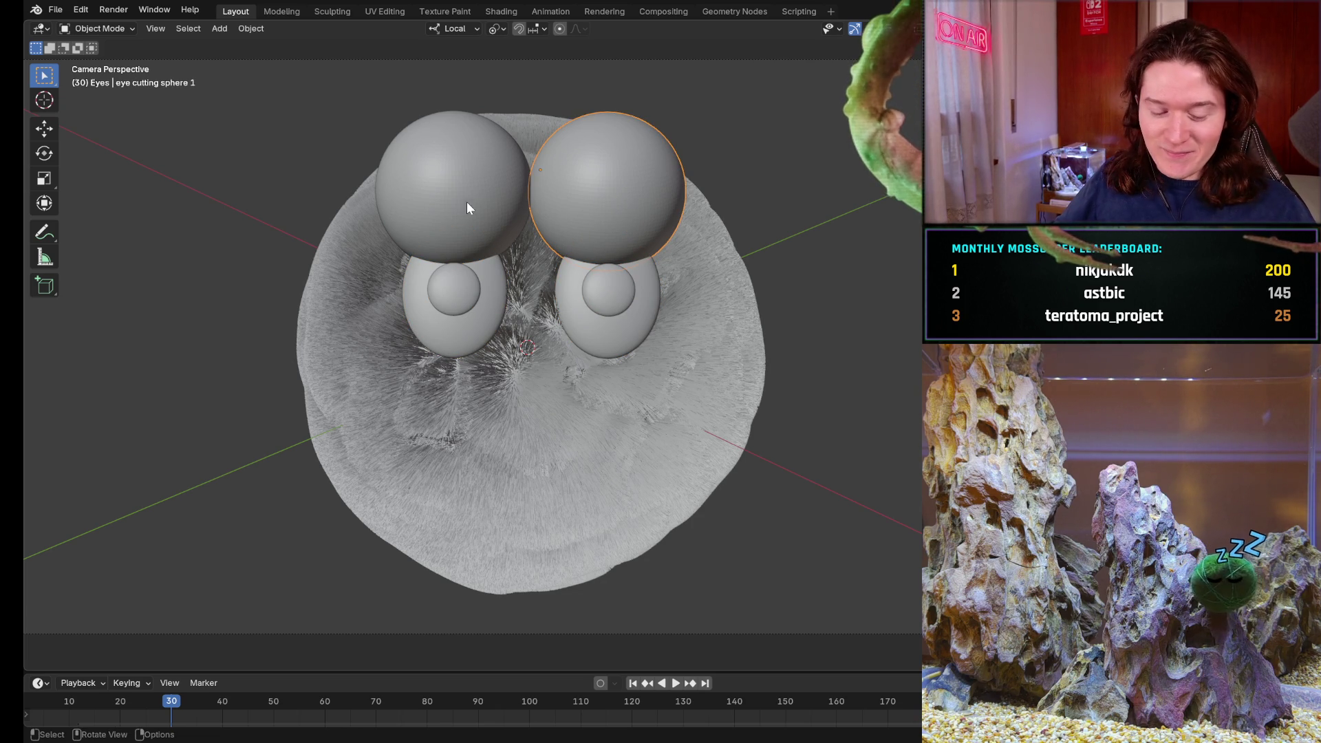
left_click(447, 199, "shift")
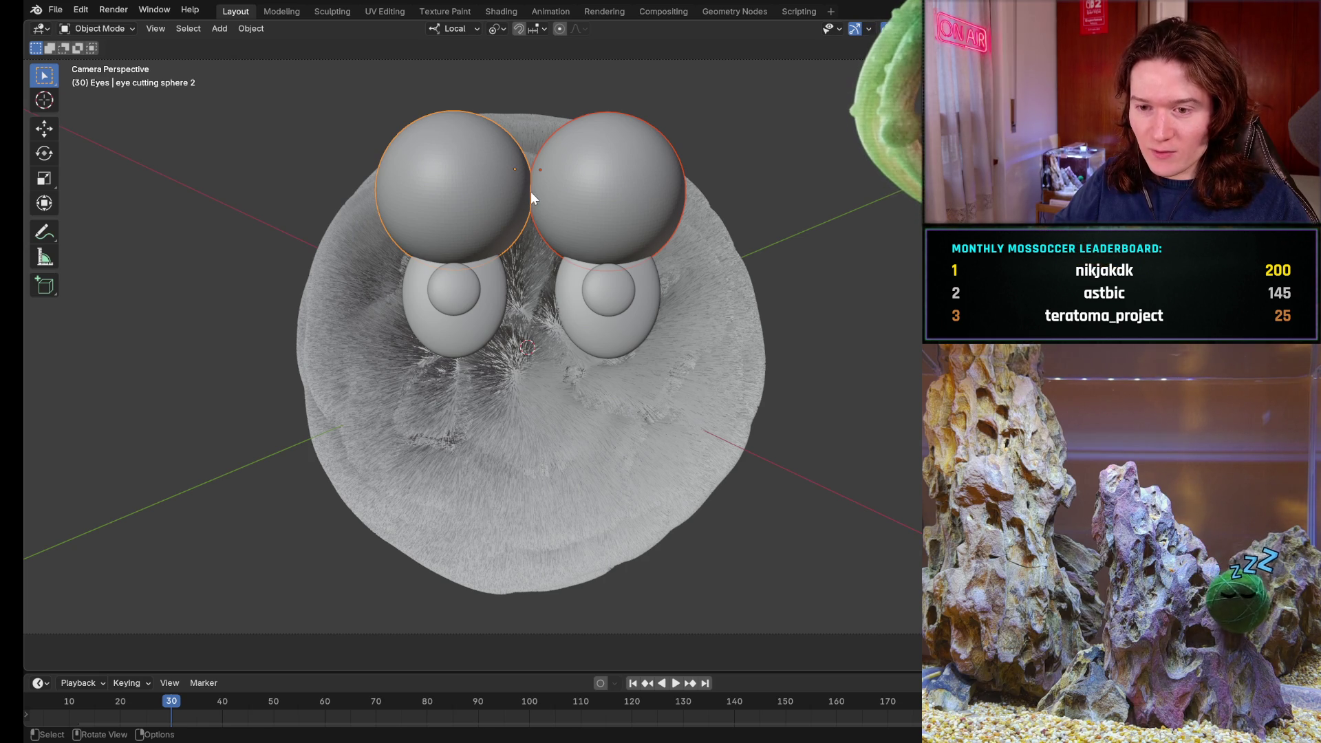
- Lower both cutting spheres slightly and reposition the left sphere over its eye
key("g")
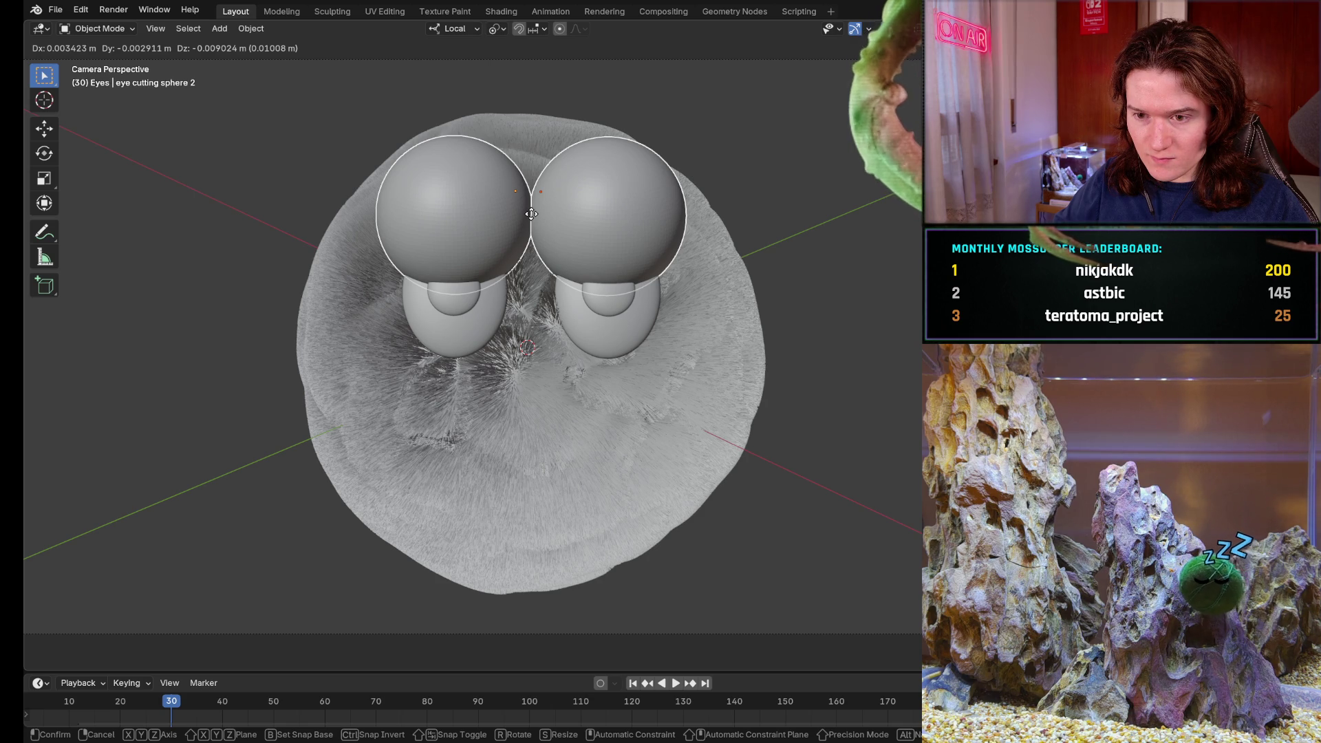
left_click(531, 214)
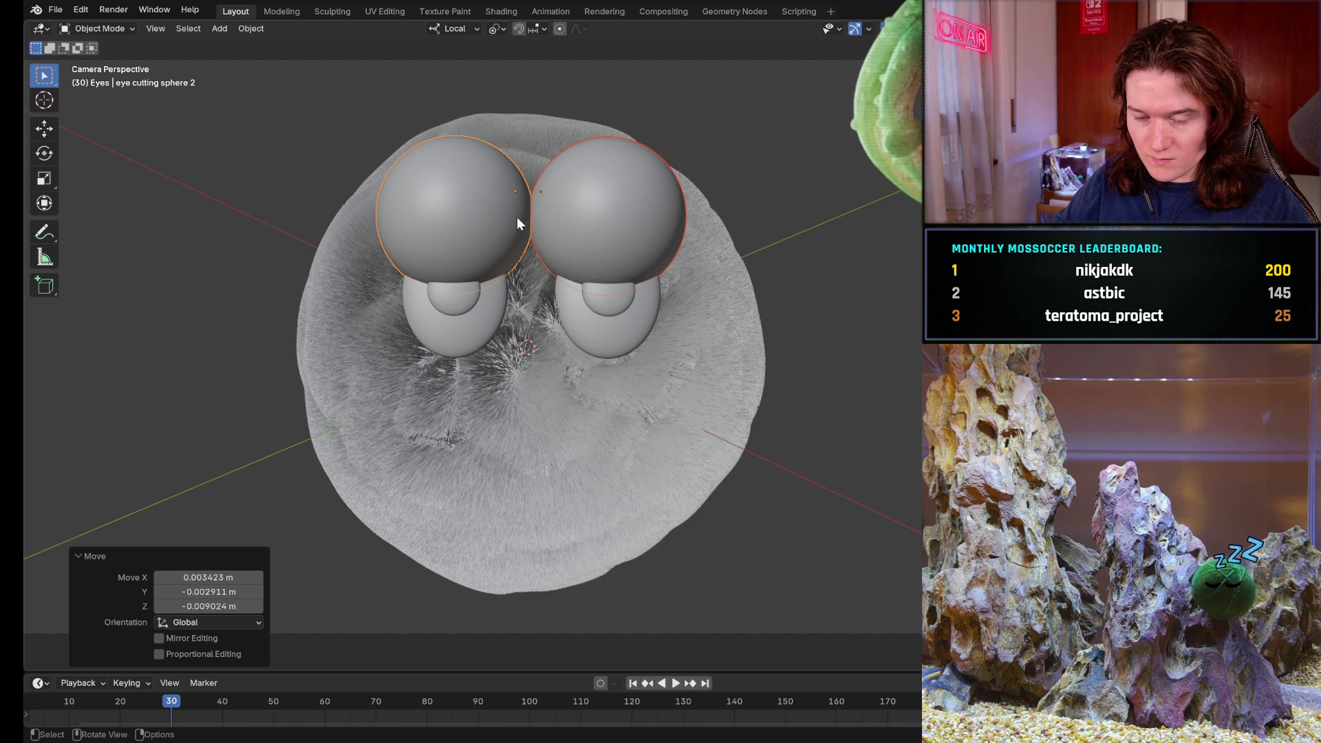
left_click(487, 223)
key("g")
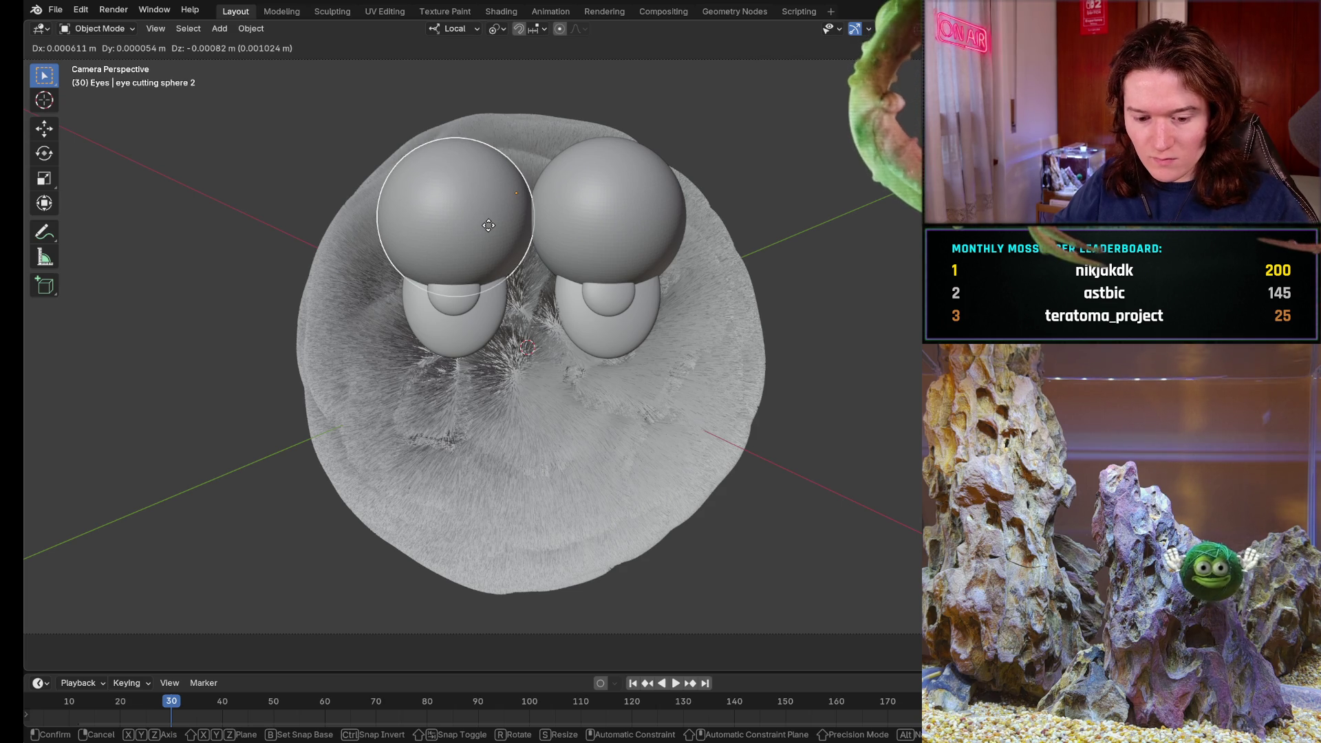
right_click(489, 225)
key("g")
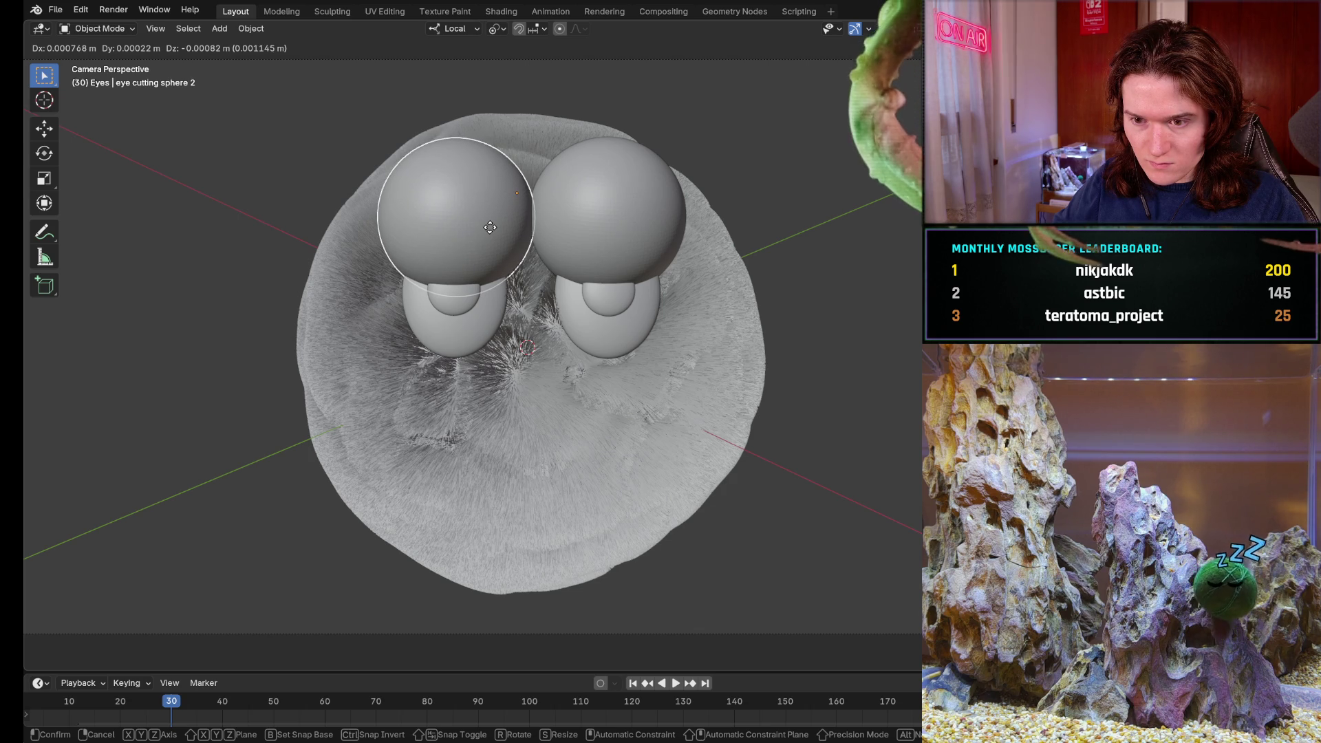
left_click(490, 227)
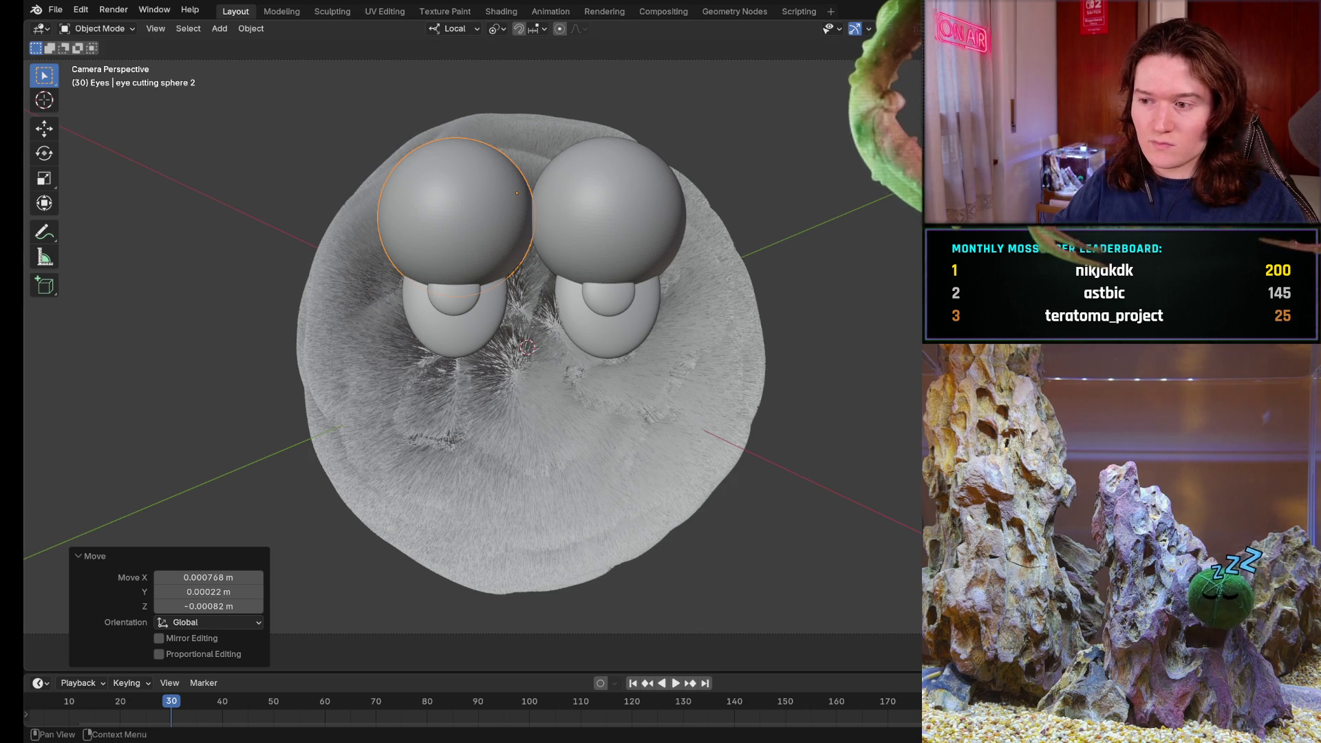
left_click(629, 241)
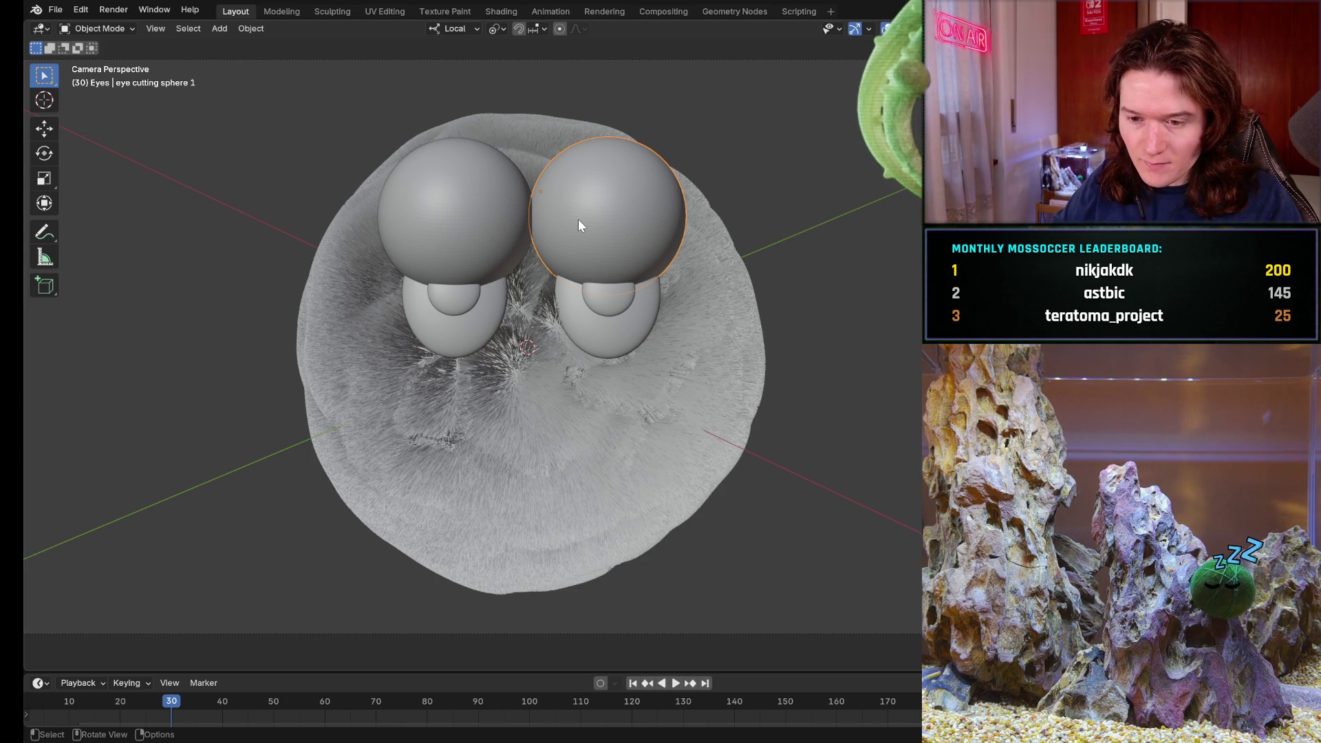
key("g")
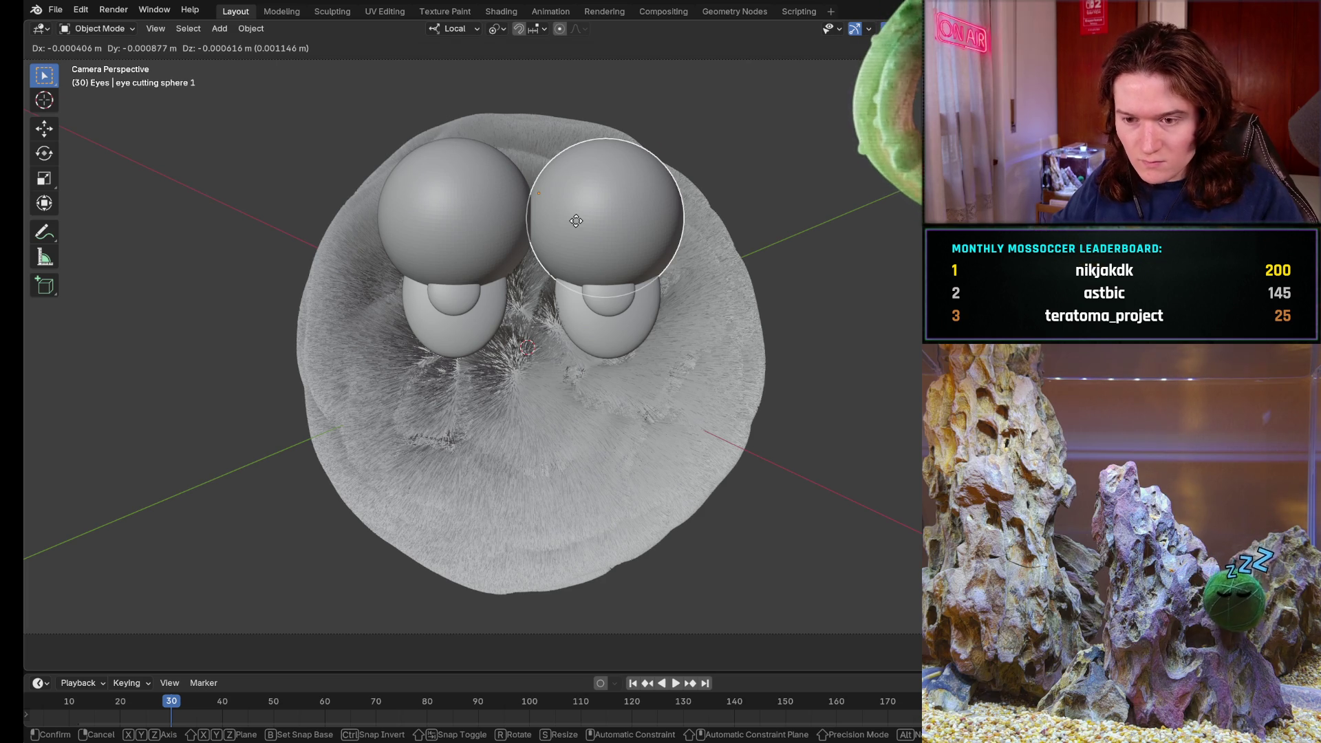
key("Escape")
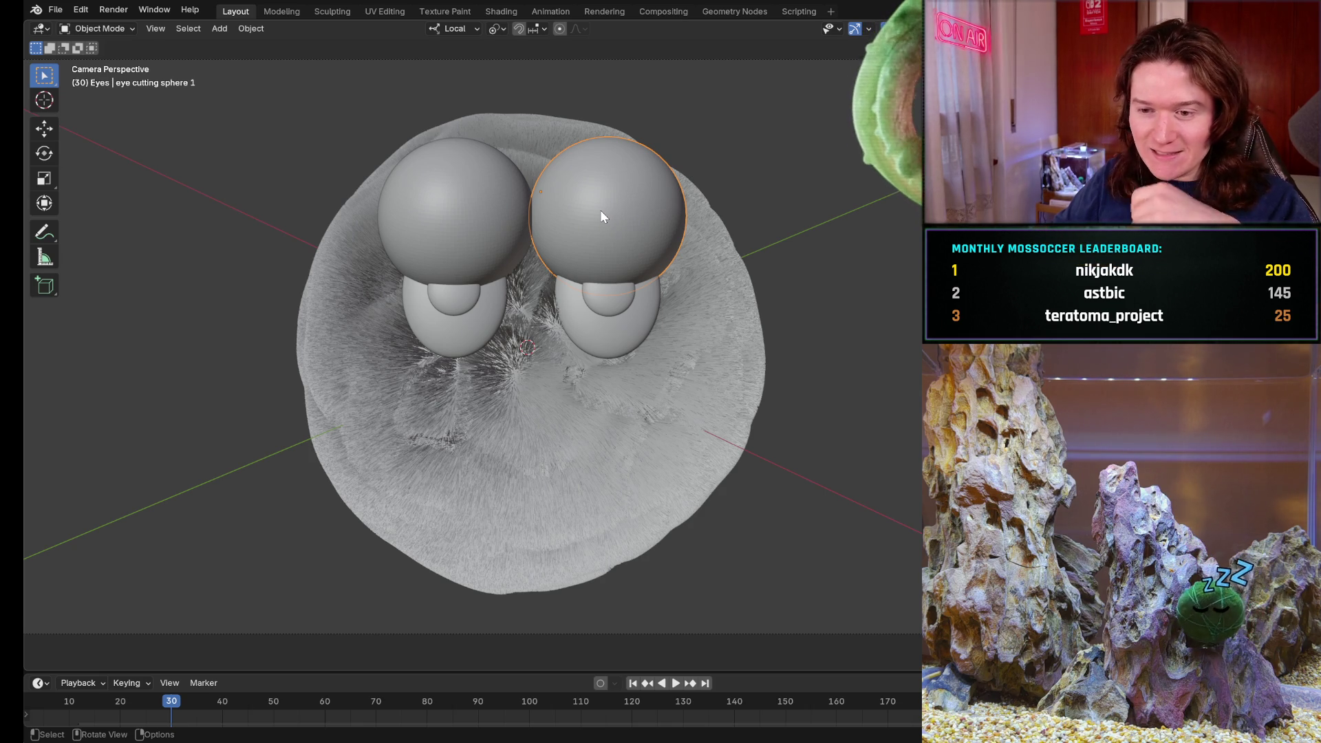
key("g")
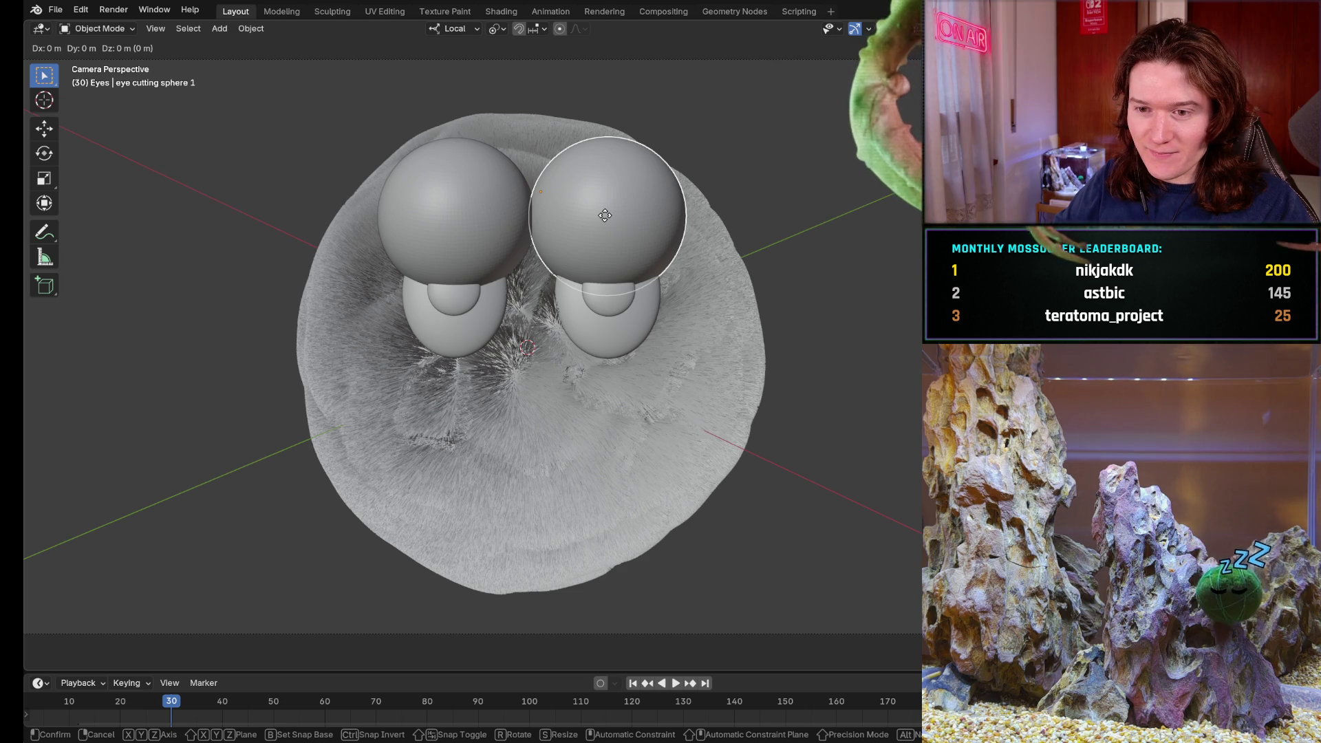
right_click(605, 215)
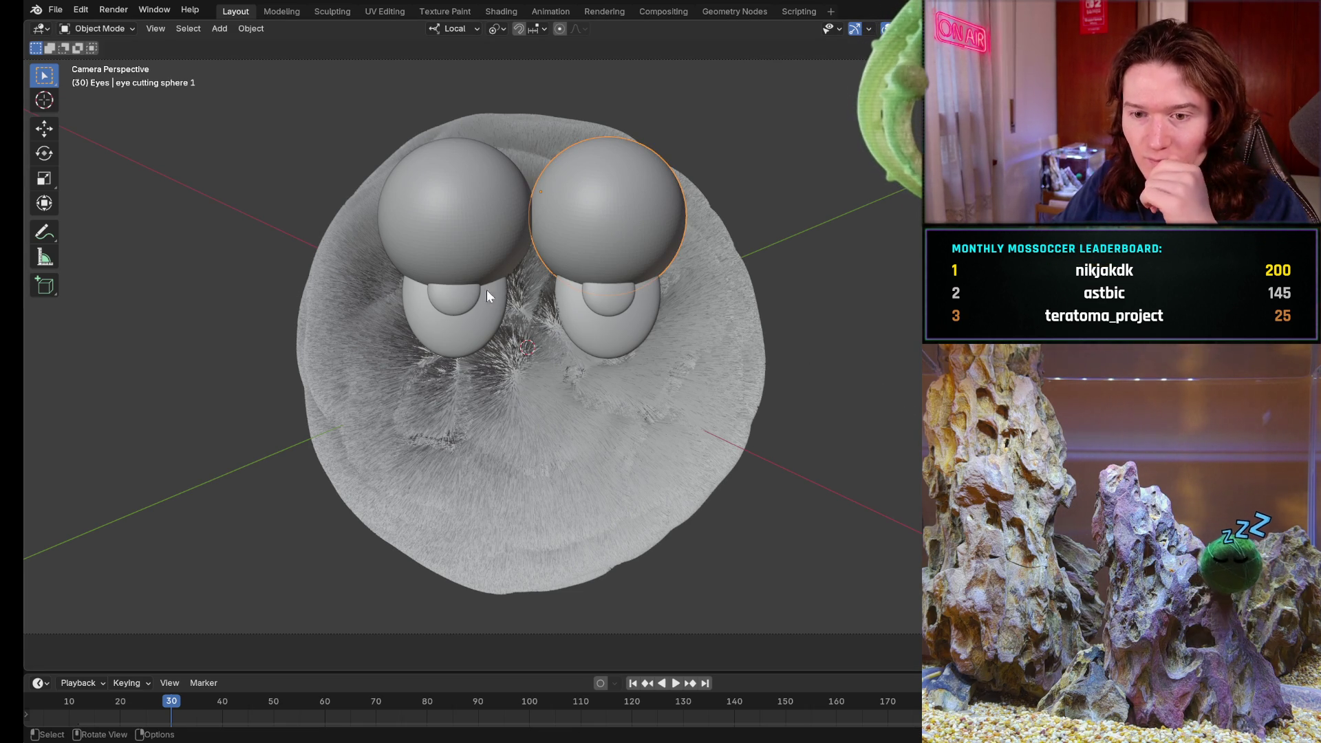
- Shift both spheres together, then nudge right sphere 1 by about 0.00015, −0.00014, −0.00041 m
left_click(451, 254)
left_click(605, 250)
left_click(509, 249)
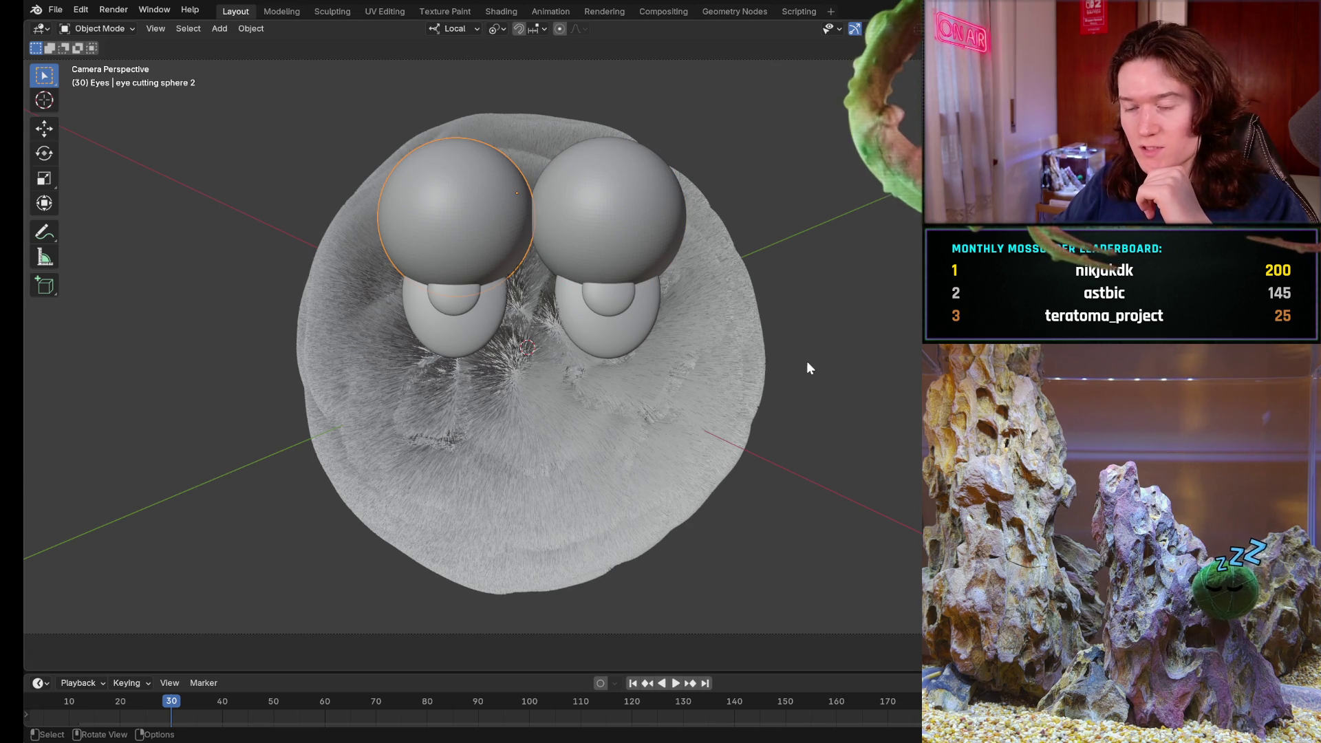
left_click(616, 240, "shift")
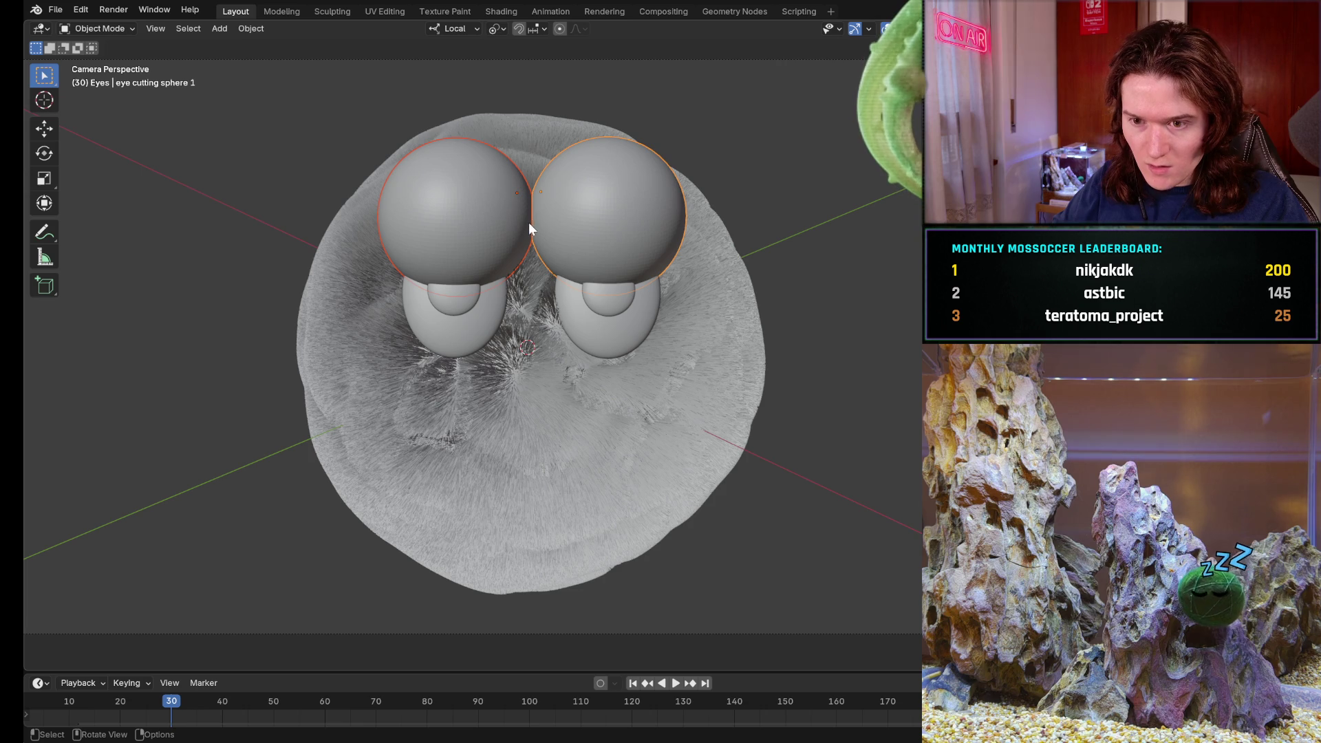
key("g")
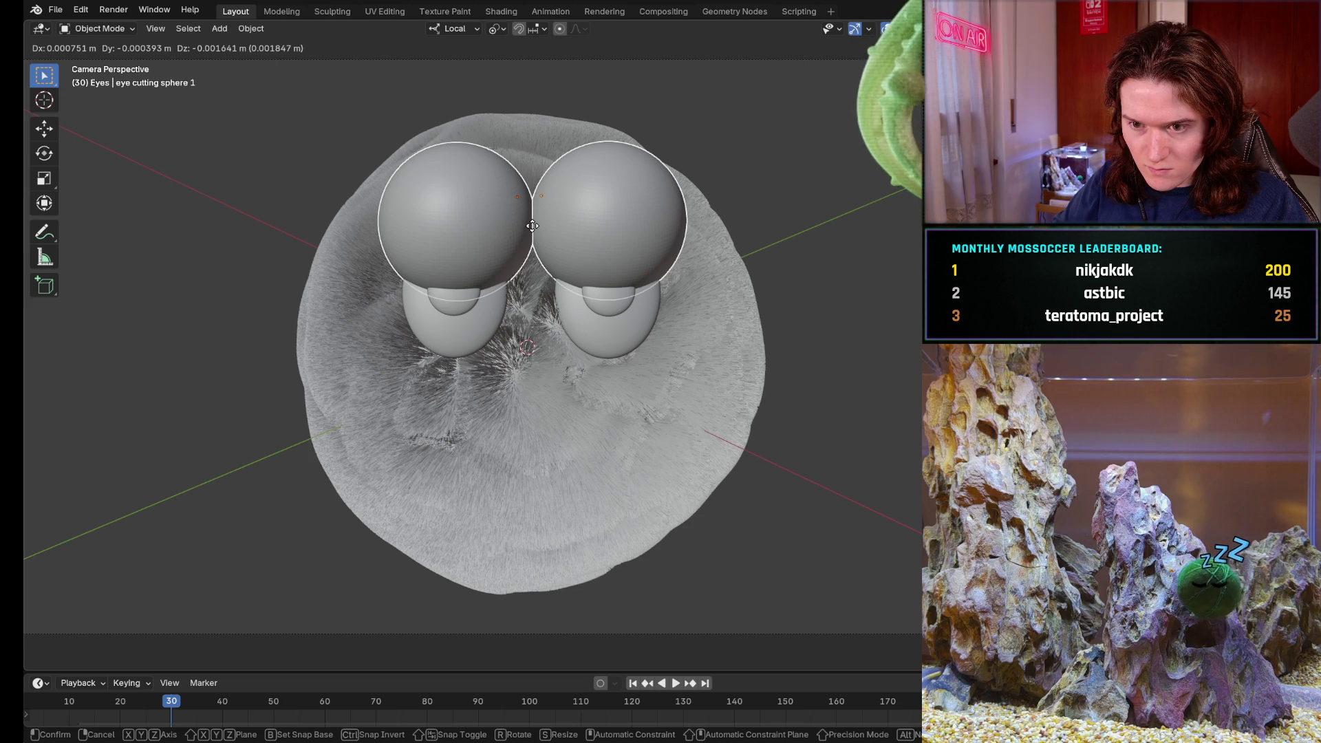
left_click(532, 226)
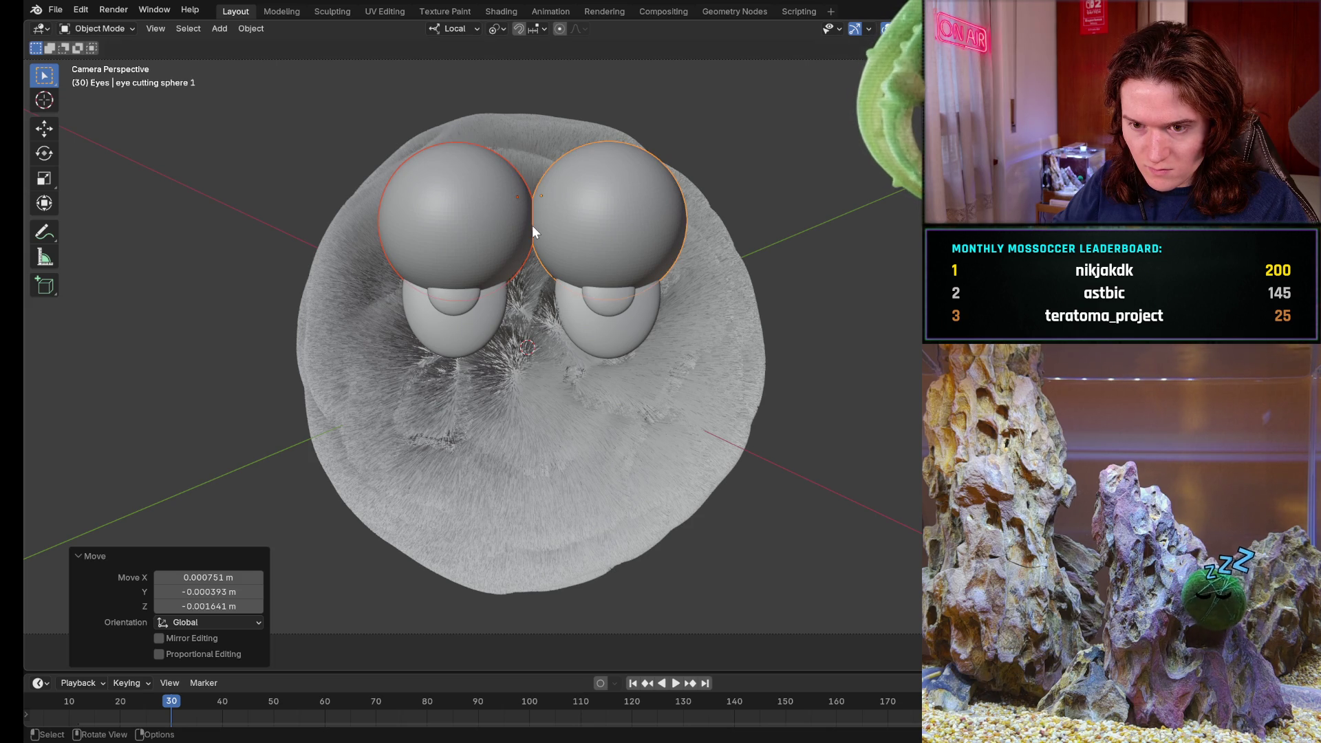
left_click(575, 232)
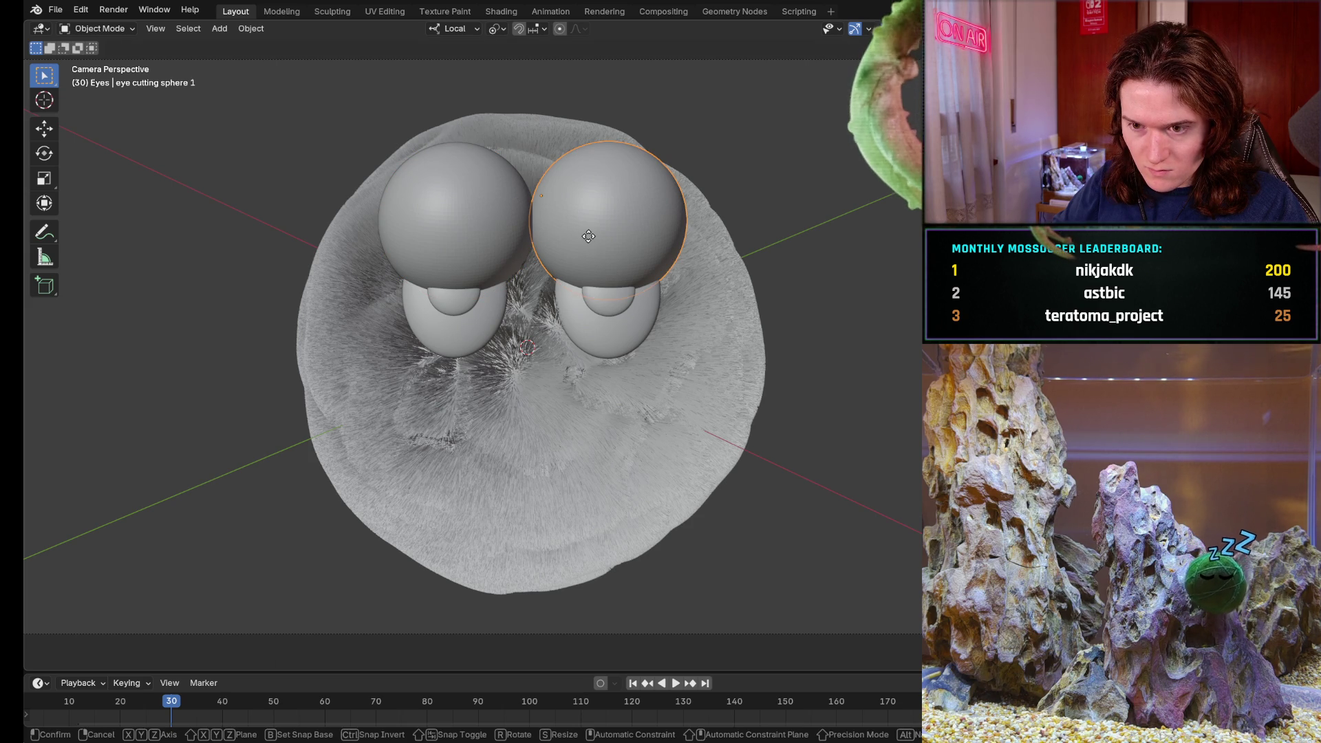
key("g")
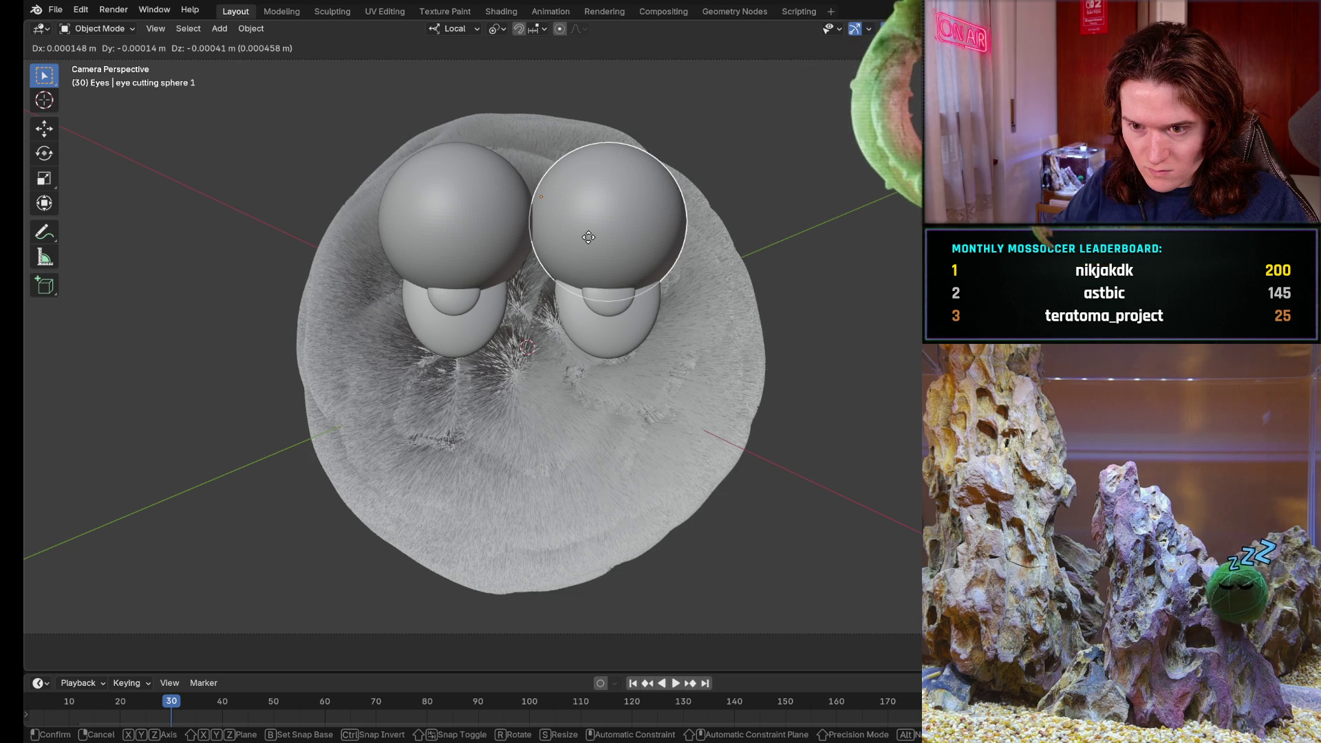
left_click(588, 237)
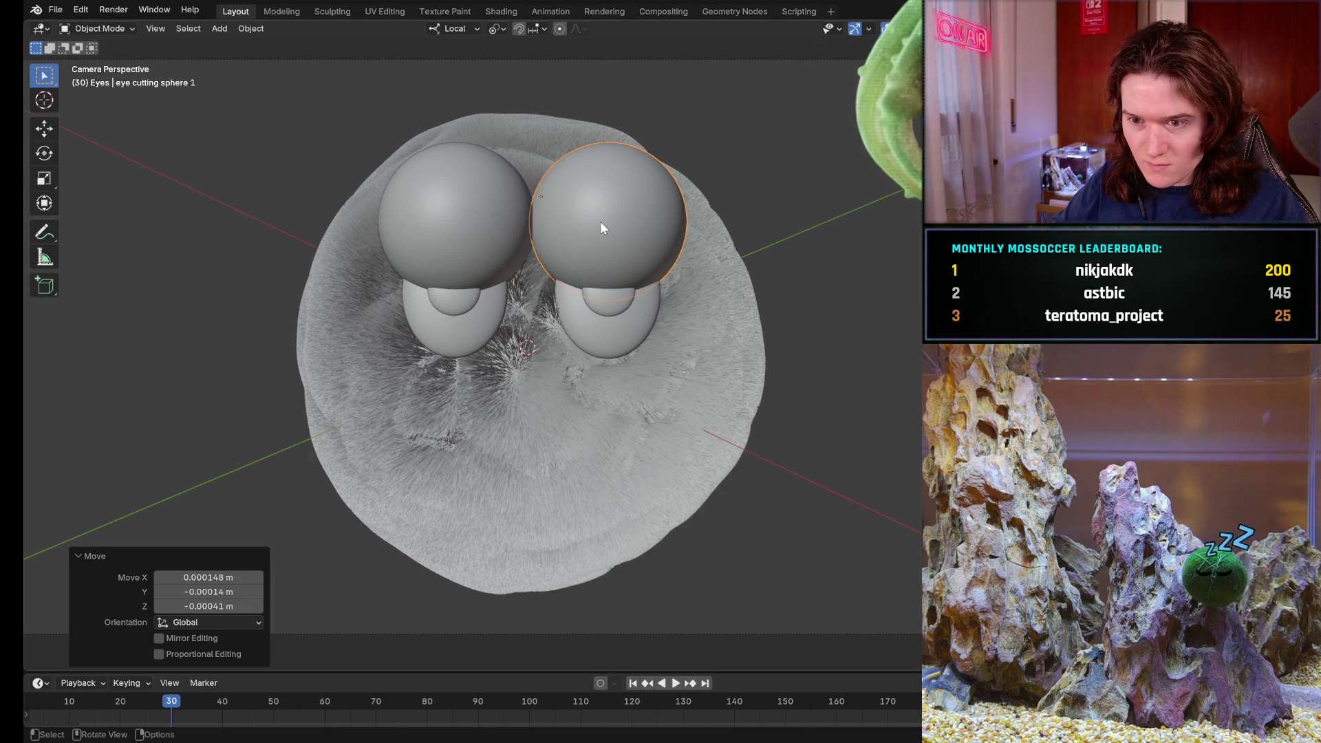
key("g")
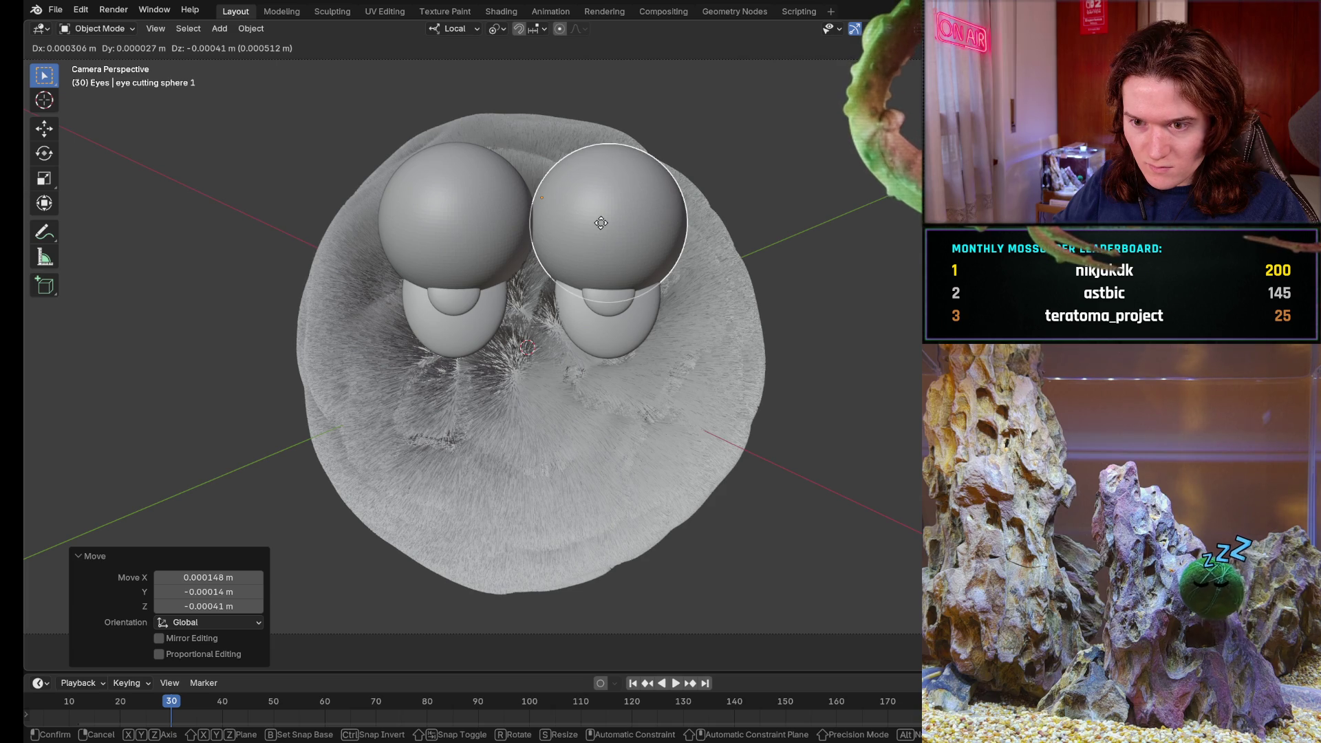
key("Escape")
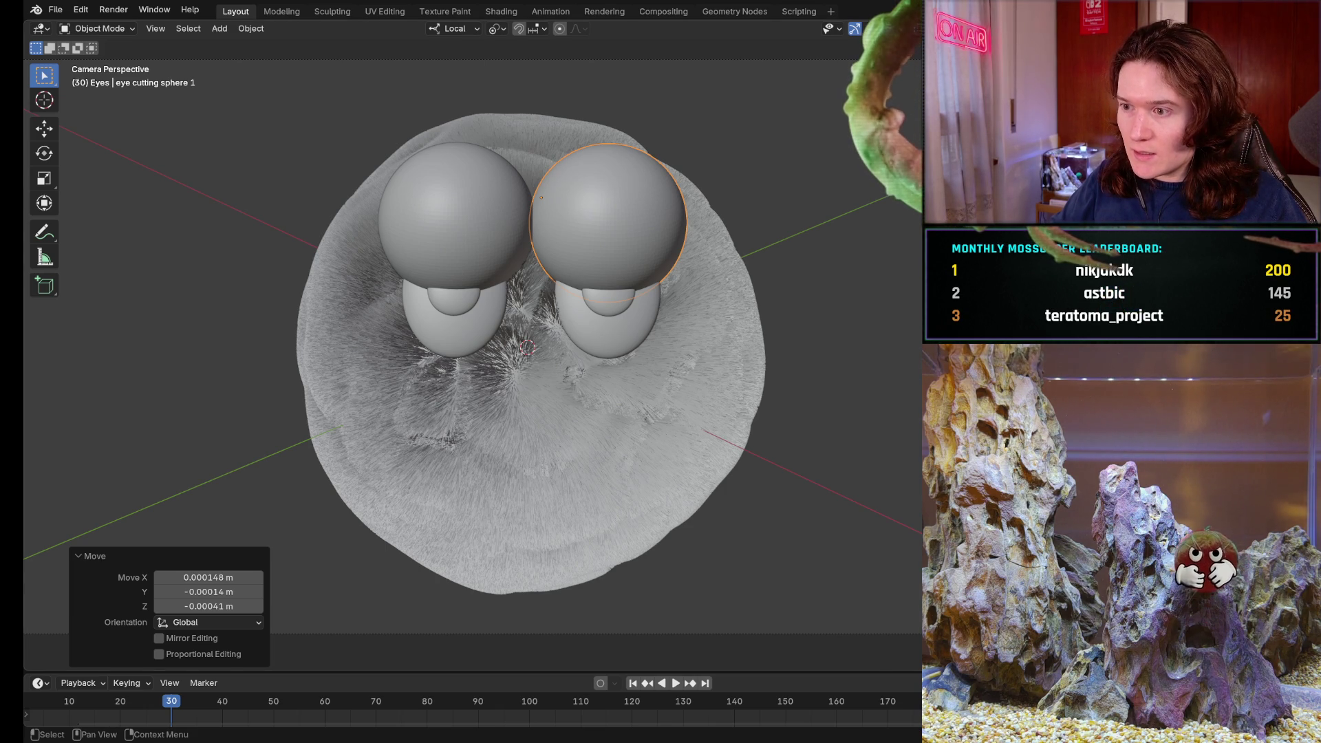
- Apply the Boolean cuts on pupil 1, pupil 2, Sclera 1 and Sclera 2 for half-lidded eyes
left_click(454, 303)
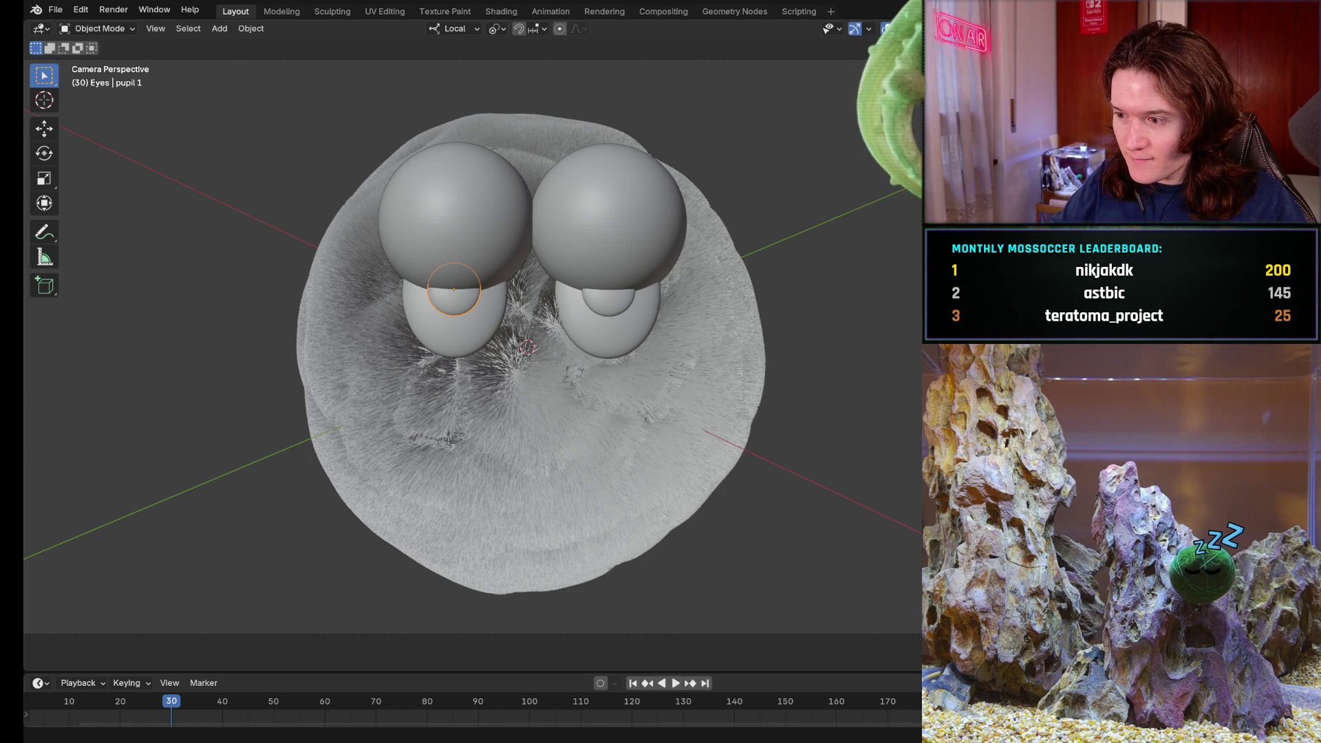
key("ctrl+a")
left_click(609, 290)
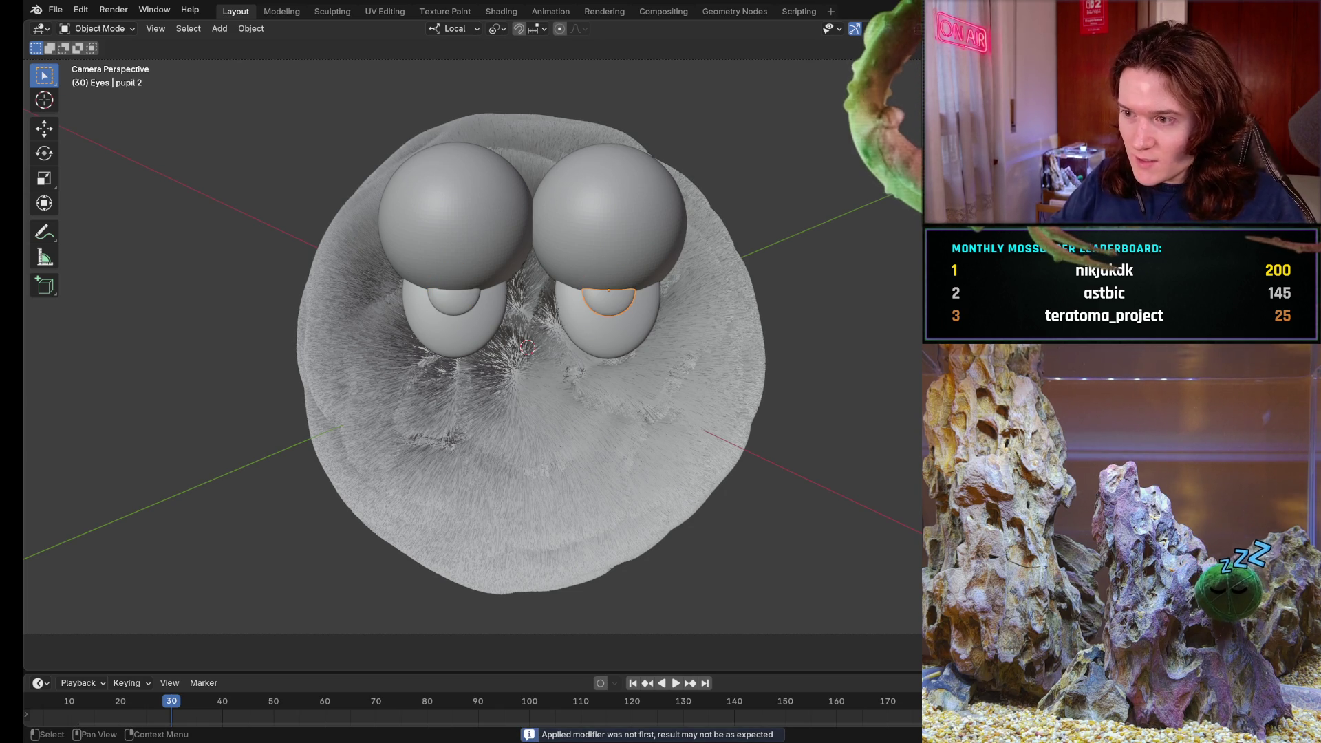
left_click(454, 324)
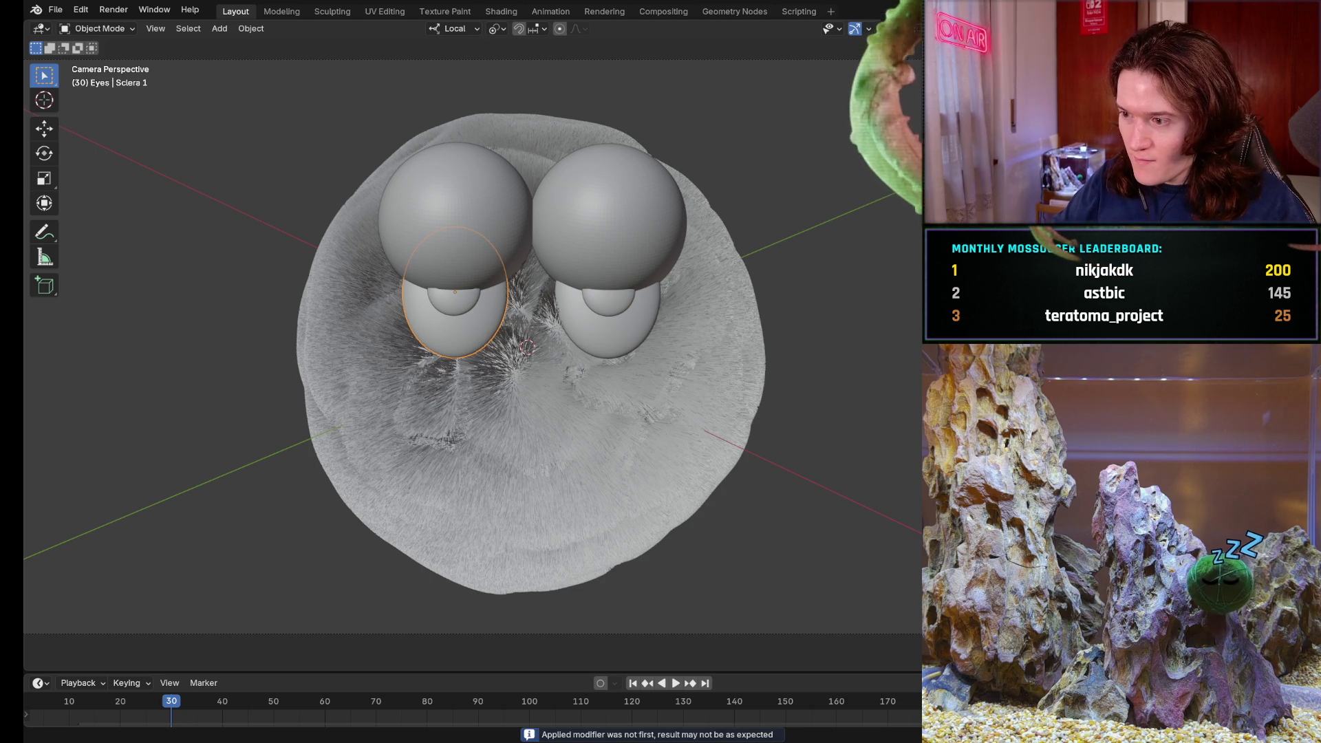
left_click(607, 323)
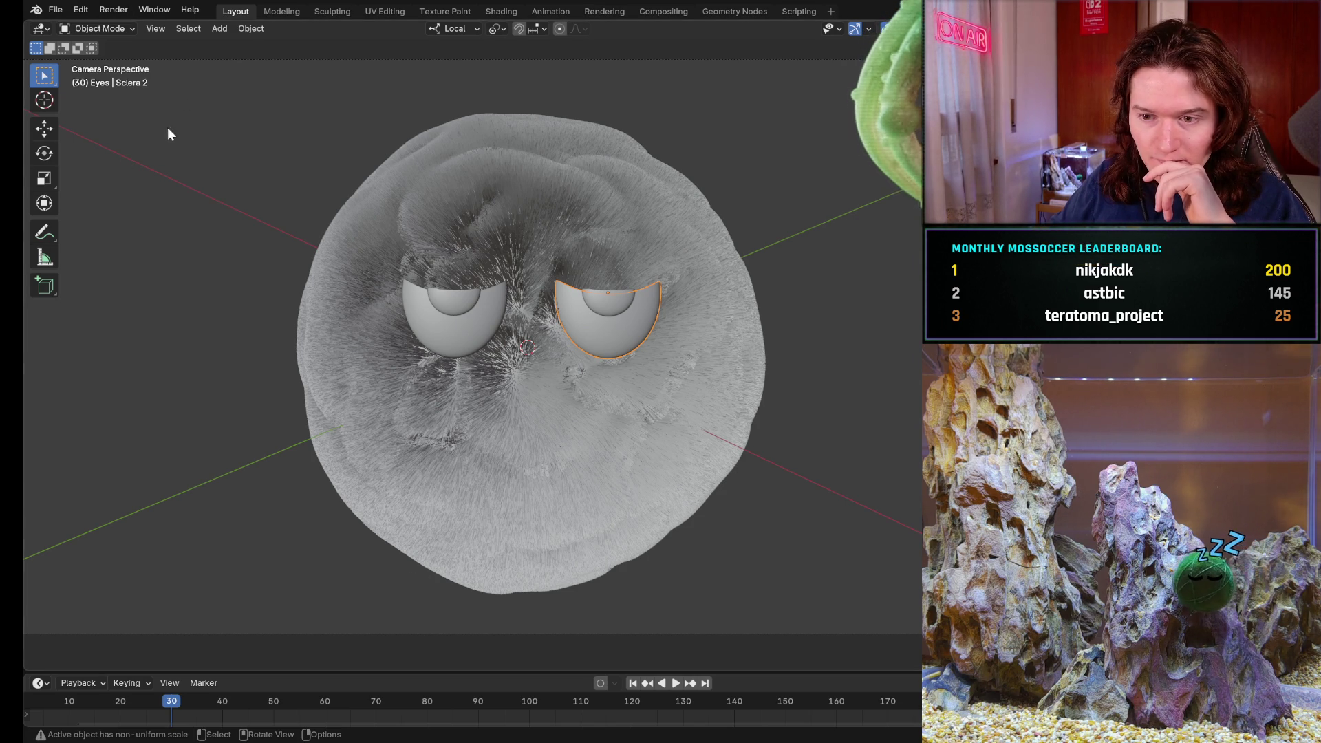
- Add an Object Line Art grease pencil outlining the right eye
left_click(214, 28)
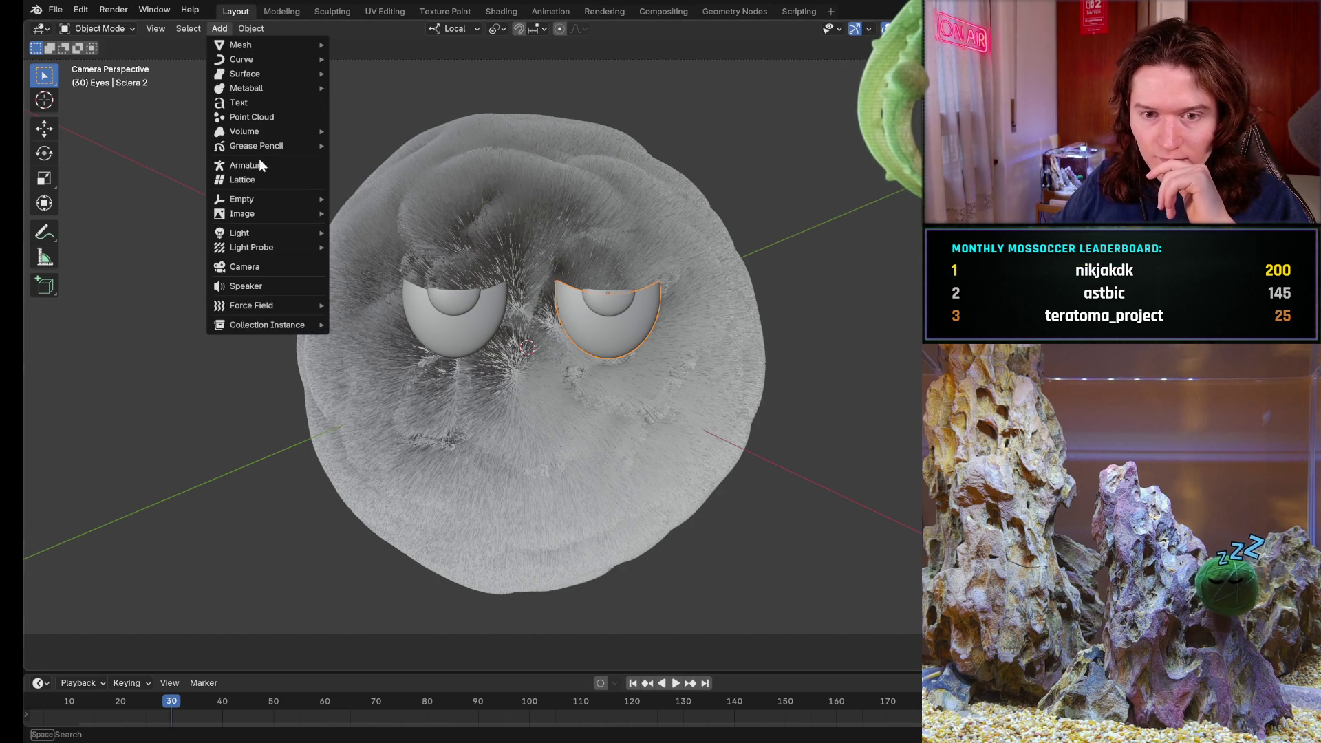
mouse_move(263, 148)
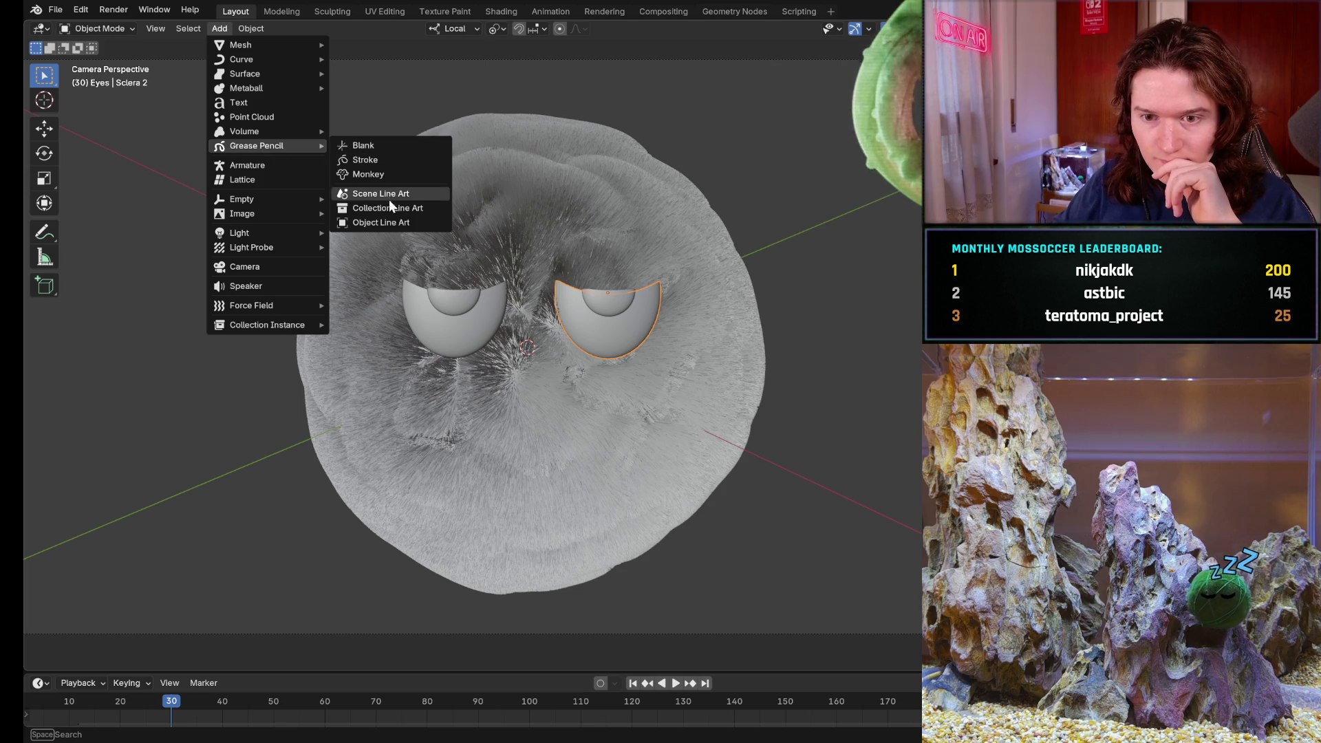
left_click(393, 221)
- Select Sclera 1 and join the left eye parts into one object
left_click(465, 327)
left_click(262, 28)
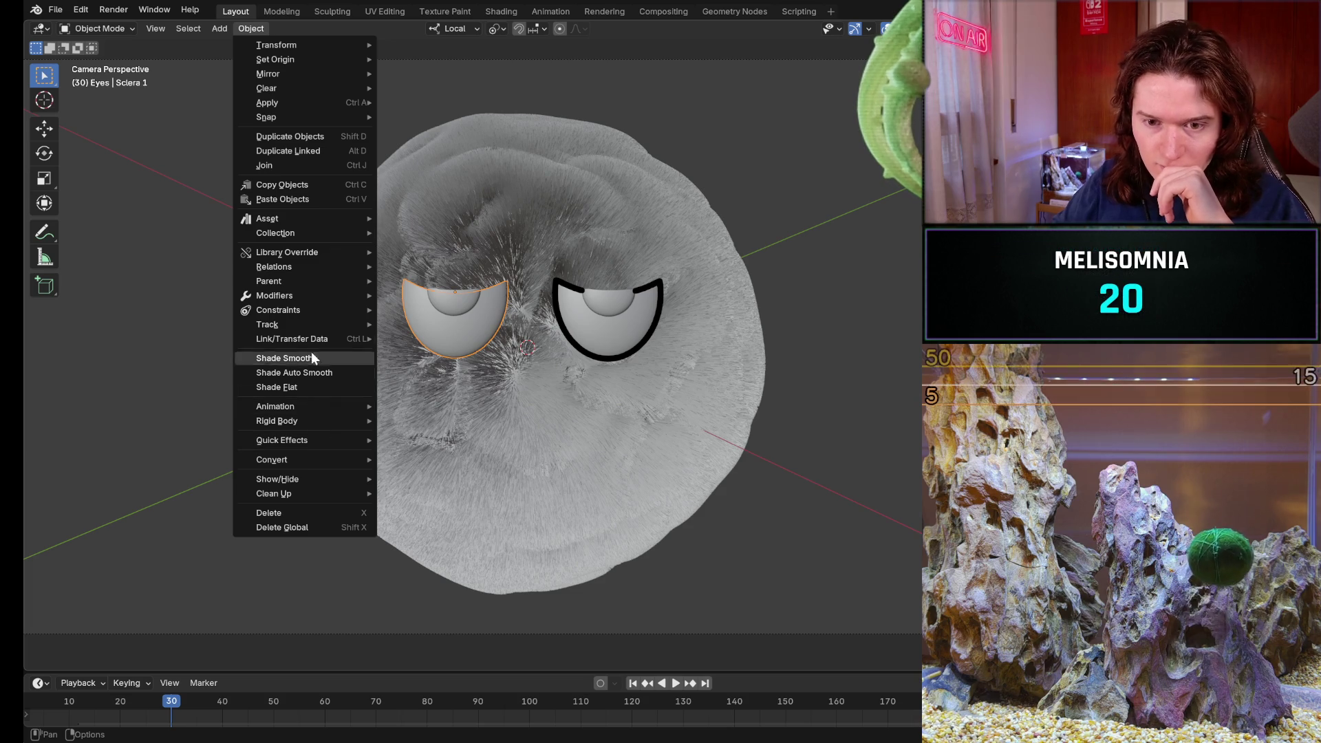
mouse_move(291, 120)
mouse_move(326, 102)
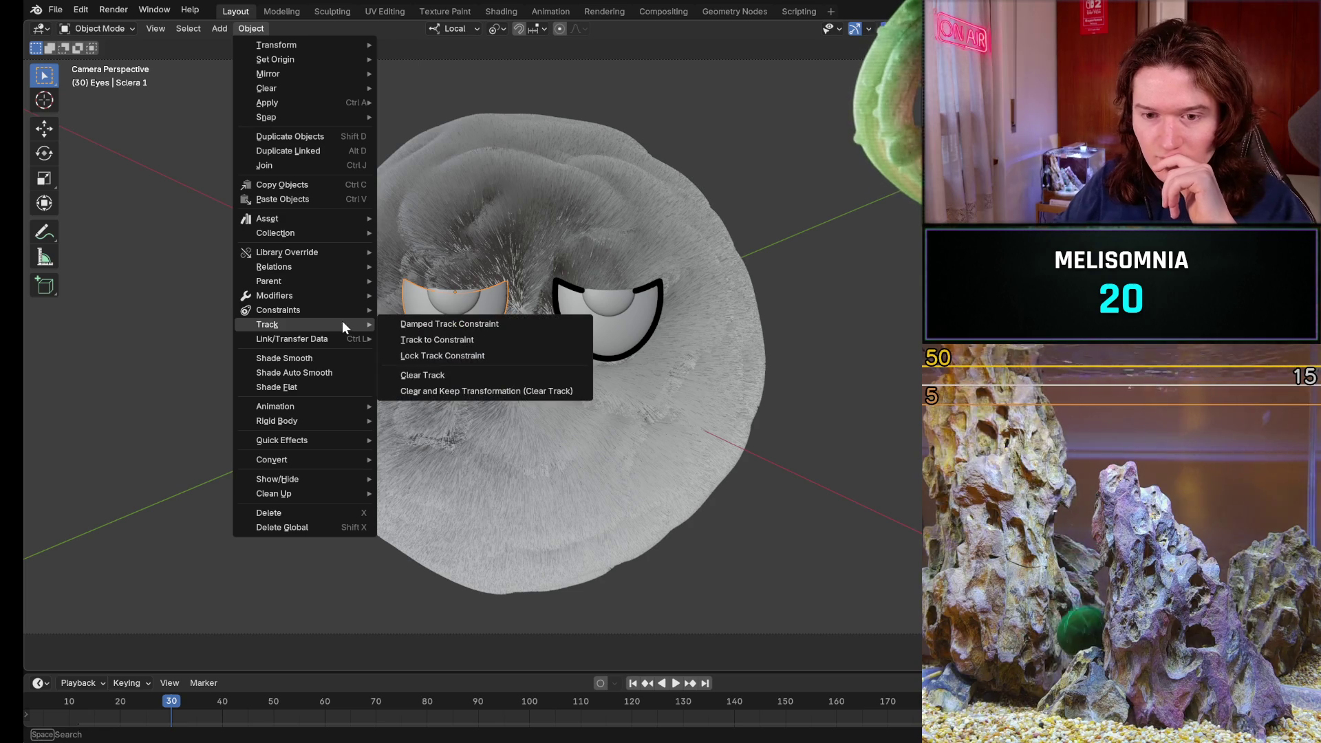
mouse_move(349, 313)
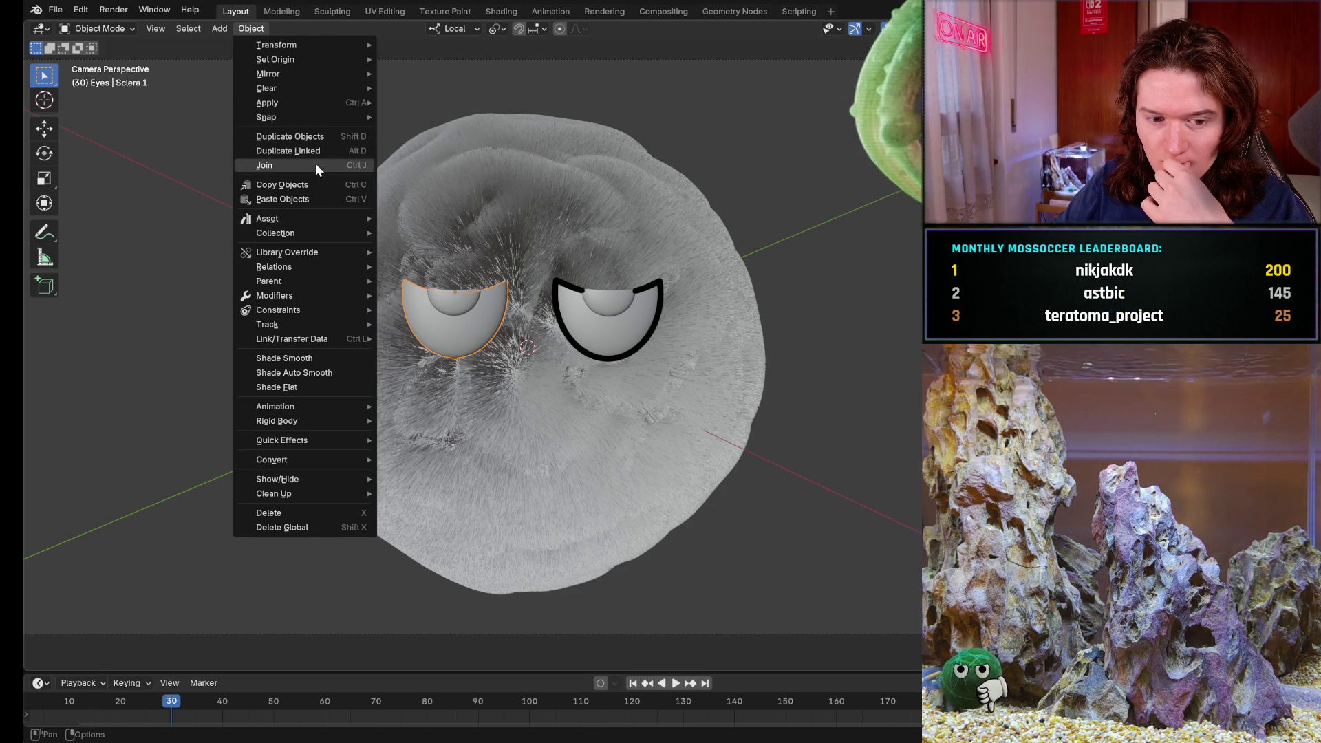
mouse_move(306, 224)
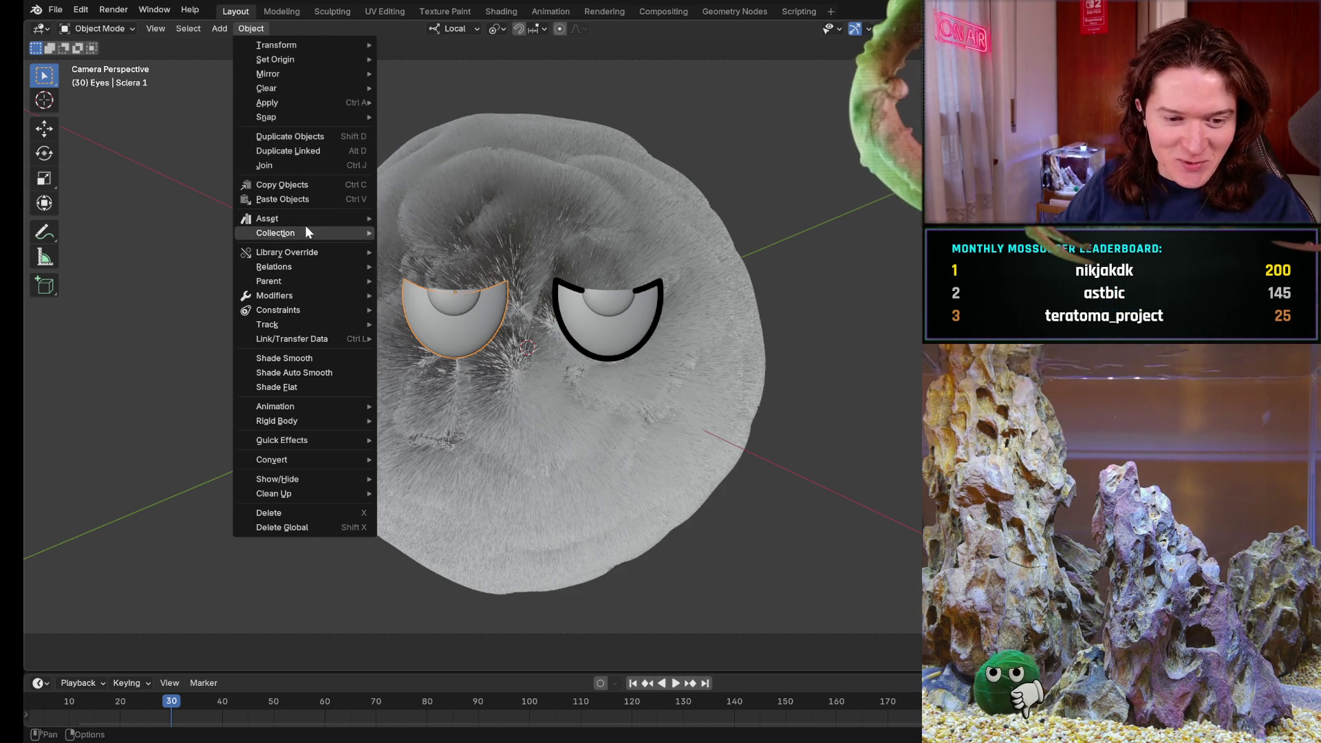
mouse_move(265, 325)
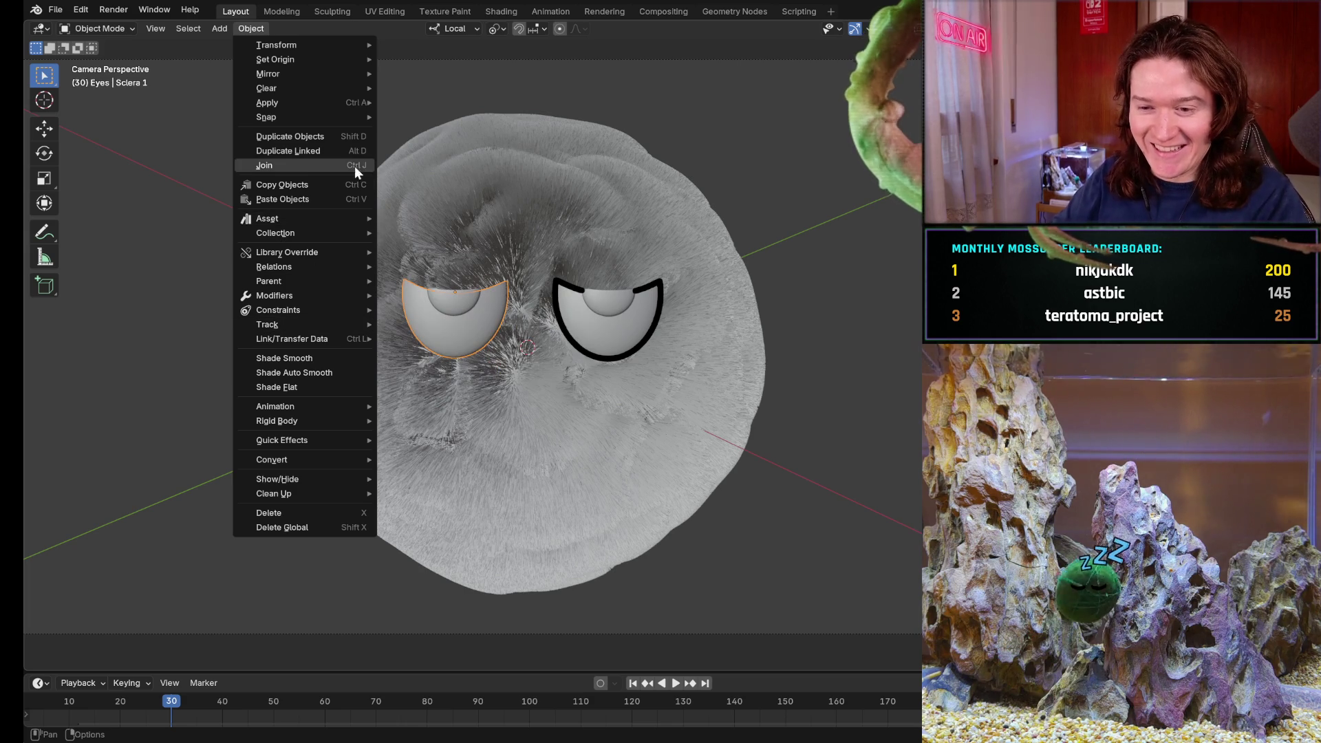
left_click(295, 165)
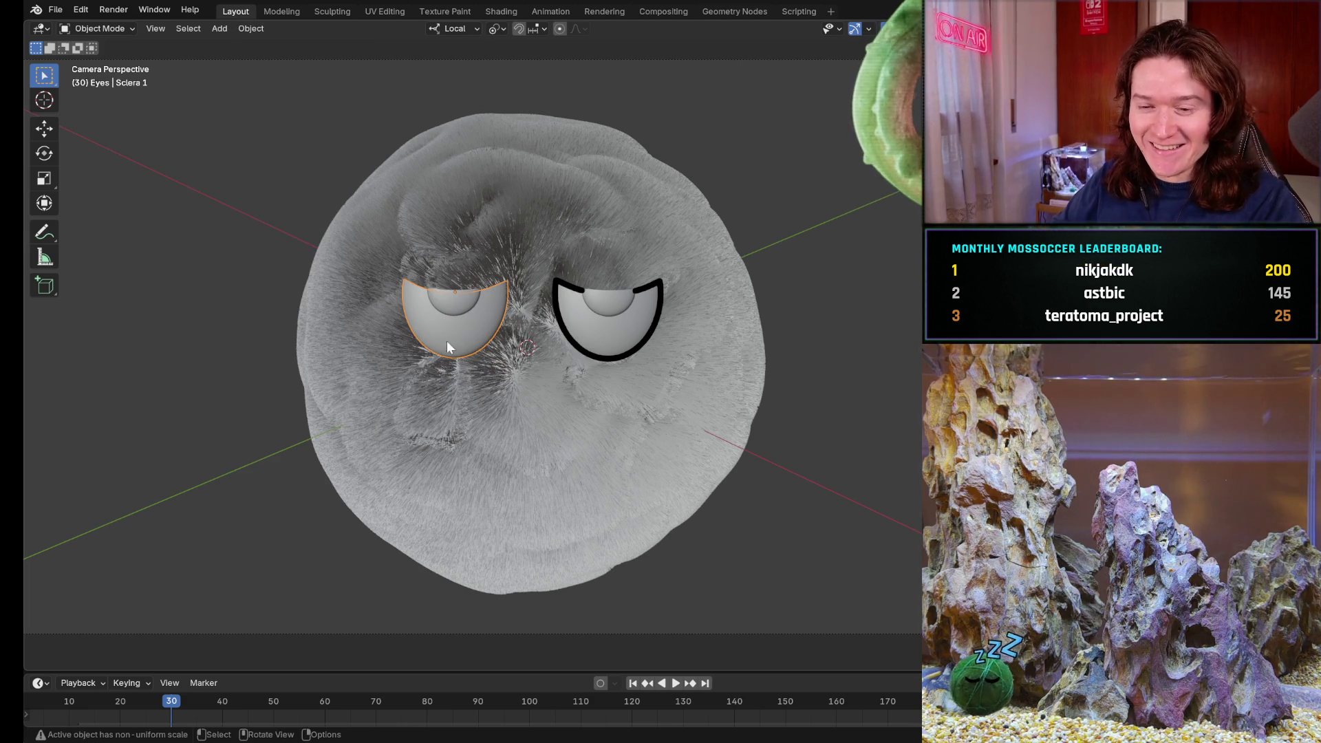
- Add a second Object Line Art, LineArt.001, outlining the left eye
left_click(219, 31)
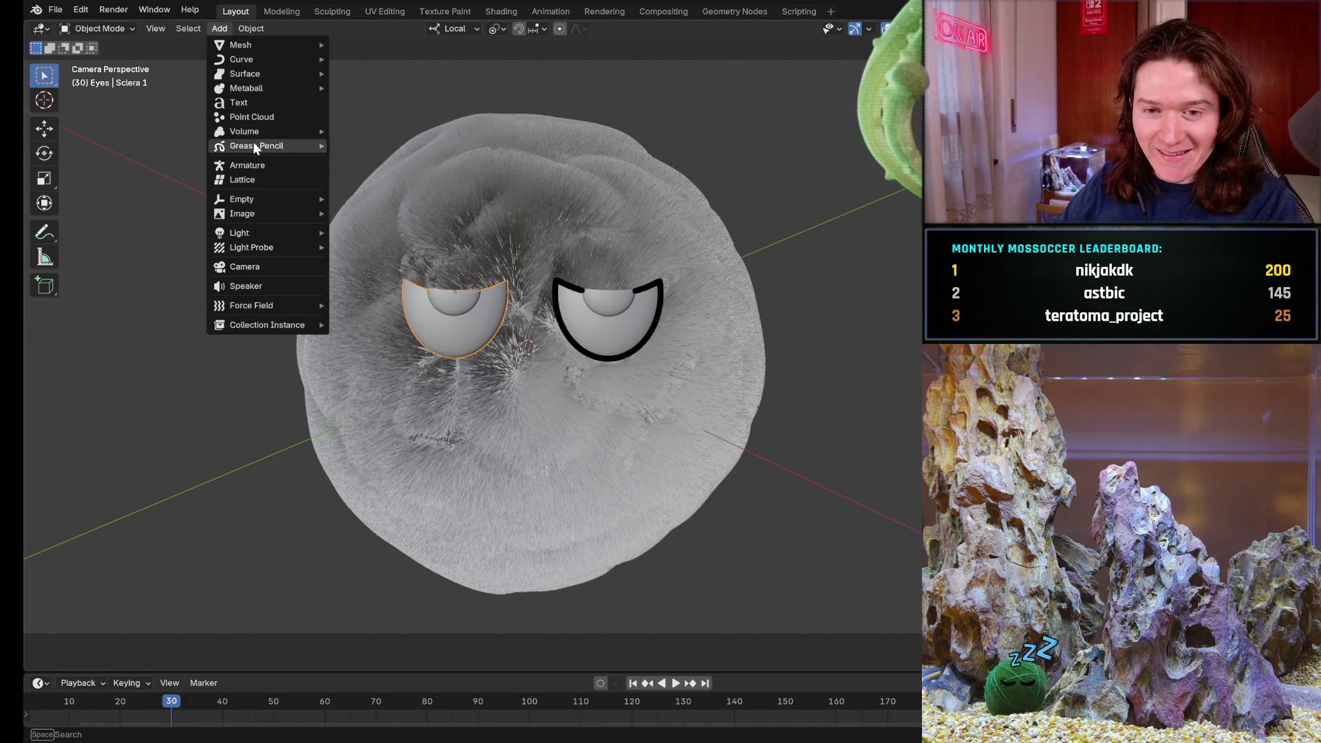
mouse_move(307, 145)
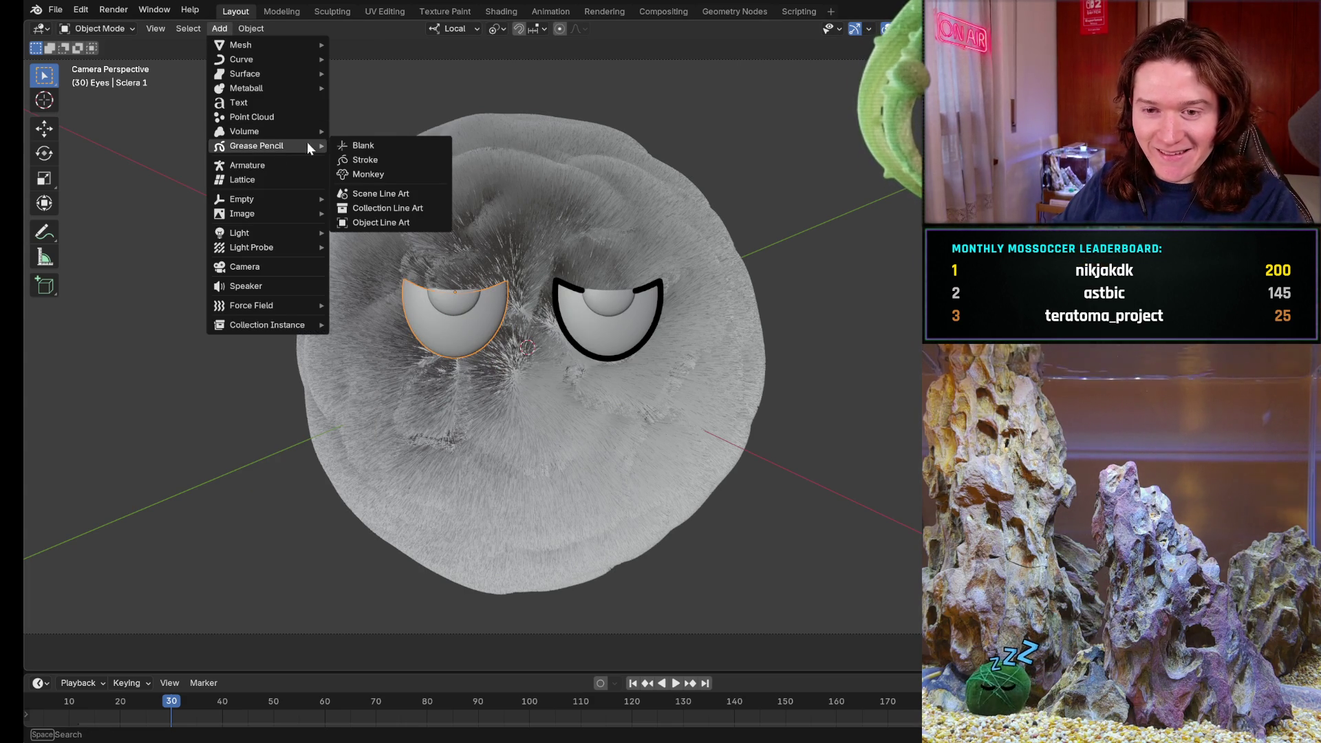
left_click(399, 229)
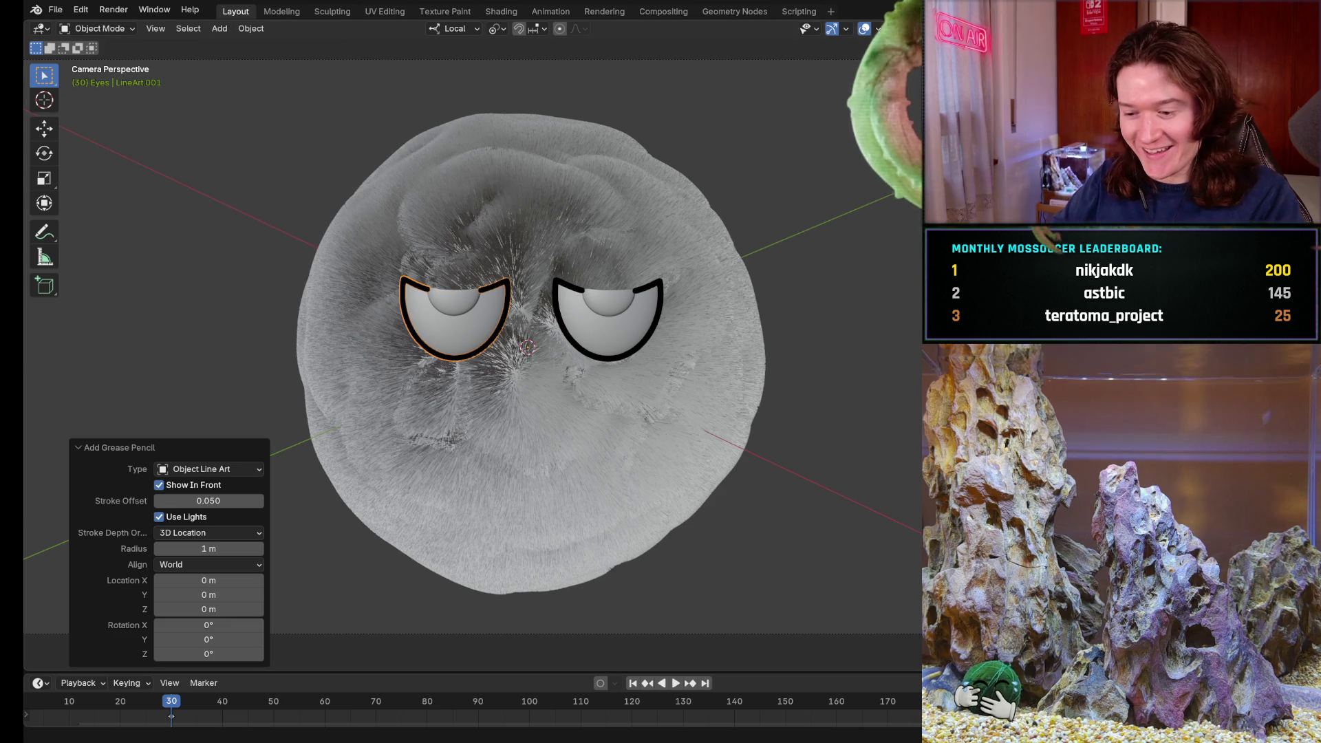